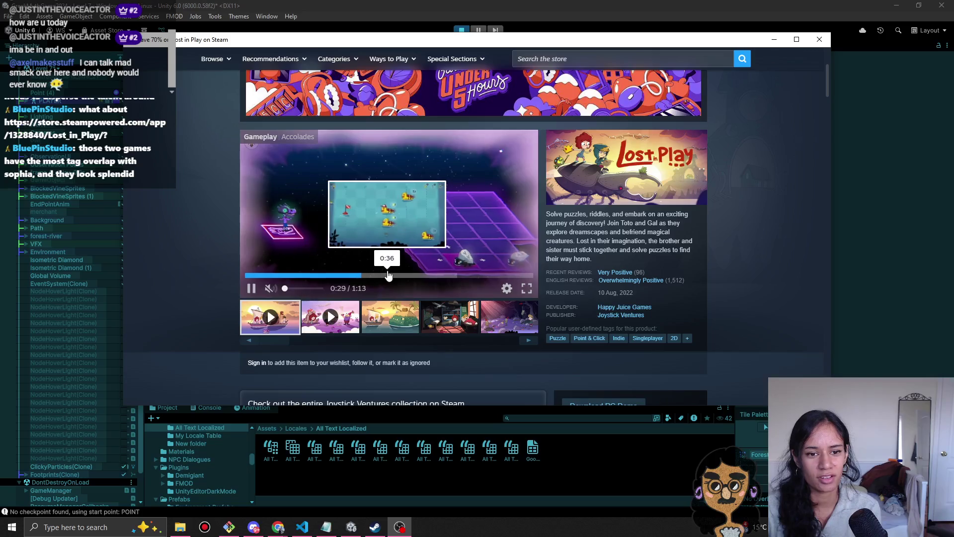
- Rewind the Lost in Play trailer, flip through its bedroom and purple forest screenshots, then close Steam
{"action": "left_click", "coordinate": [331, 276]}
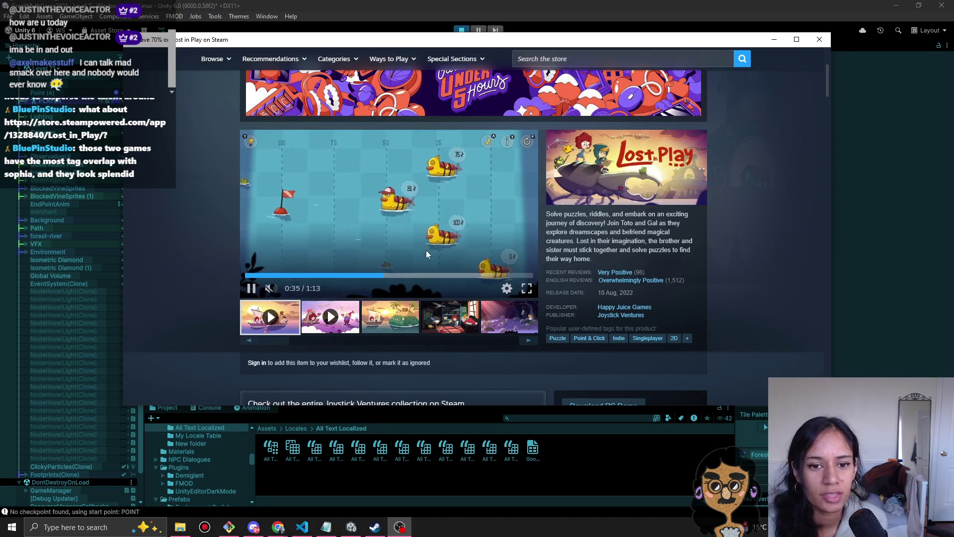
{"action": "left_click", "coordinate": [377, 309]}
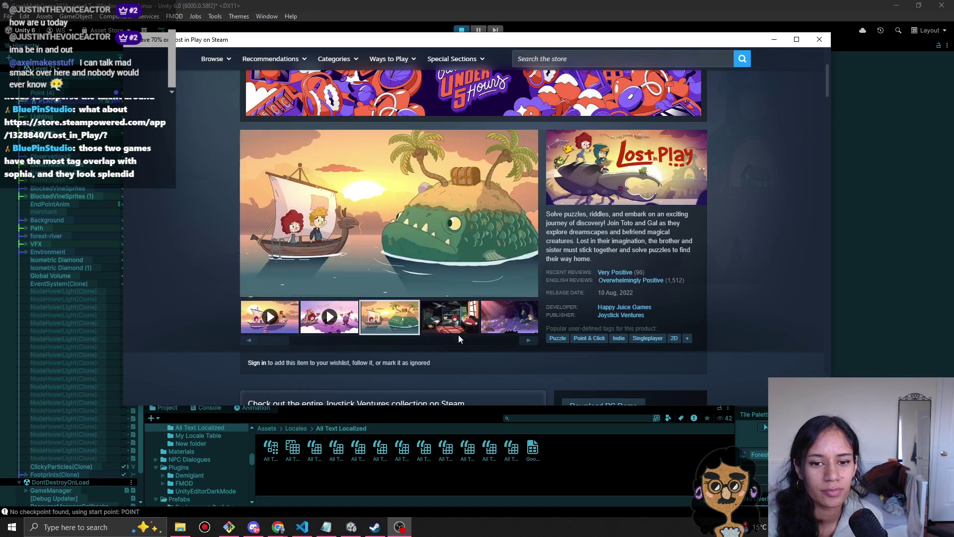
{"action": "left_click", "coordinate": [461, 325]}
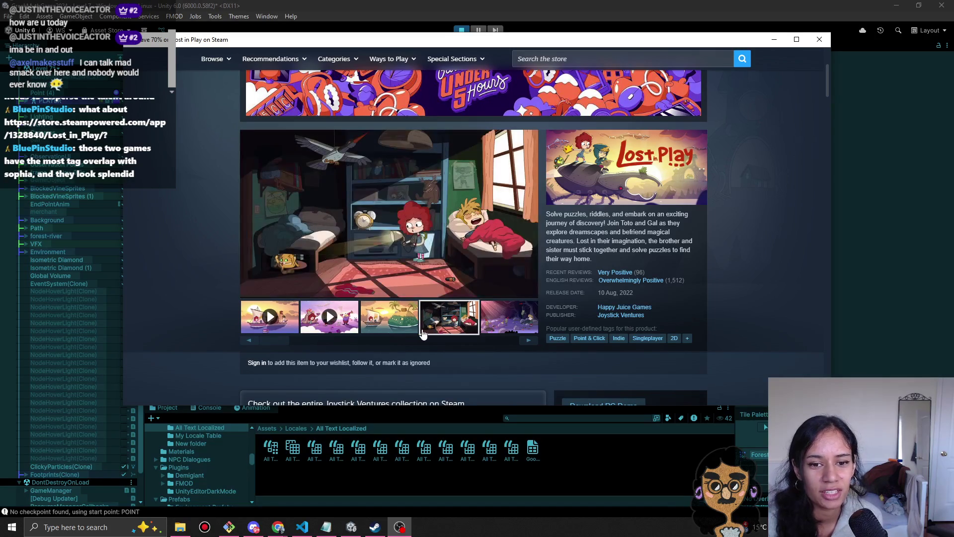
{"action": "left_click", "coordinate": [405, 326]}
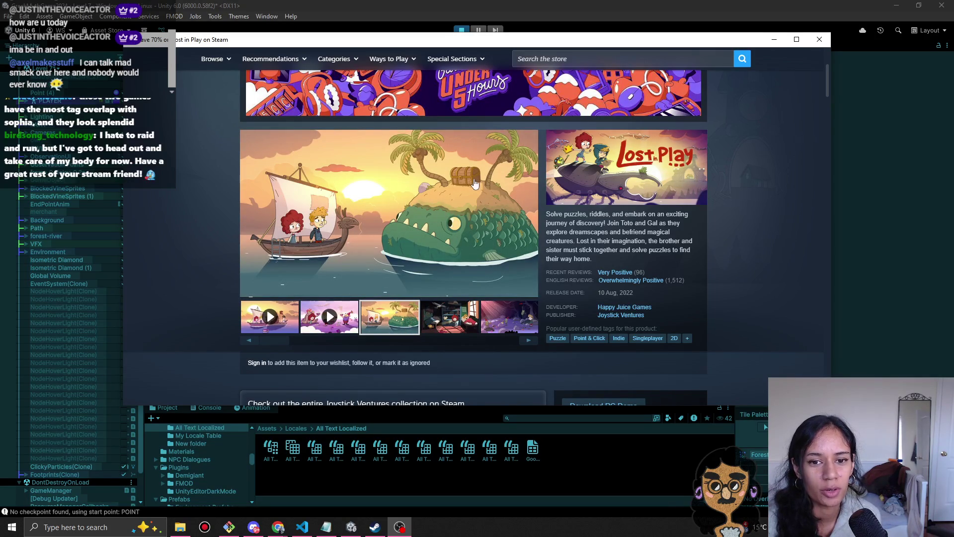
{"action": "left_click", "coordinate": [447, 319]}
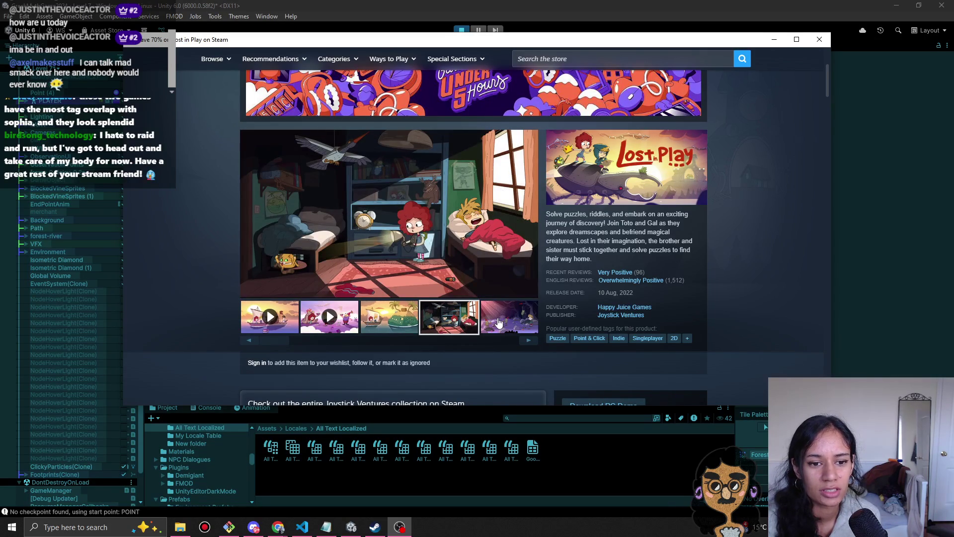
{"action": "left_click", "coordinate": [499, 323]}
{"action": "left_click", "coordinate": [450, 323]}
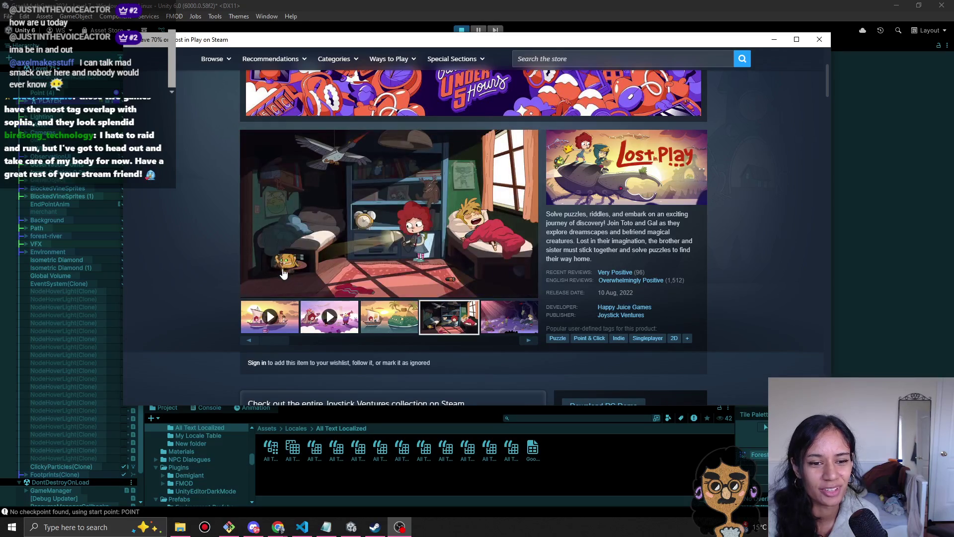
{"action": "left_click", "coordinate": [507, 323]}
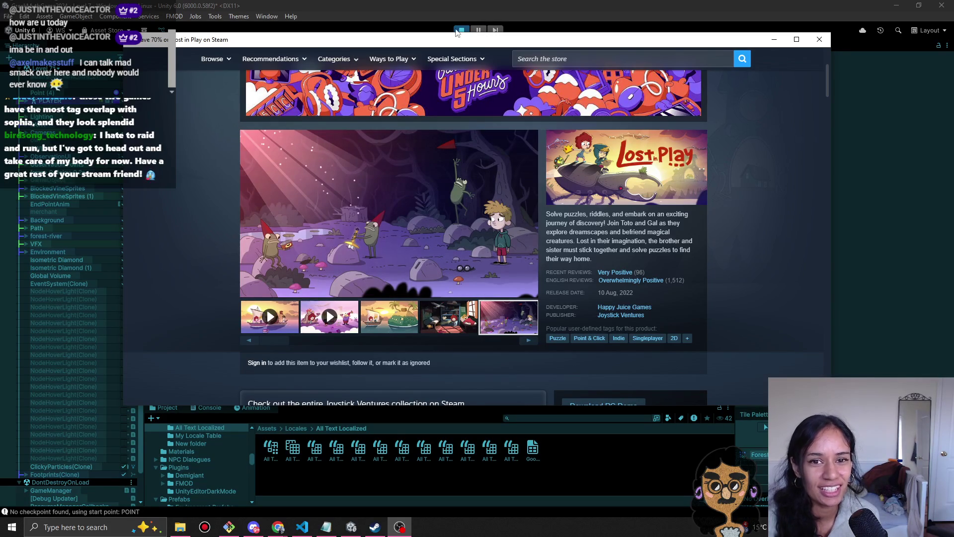
{"action": "left_click", "coordinate": [819, 40]}
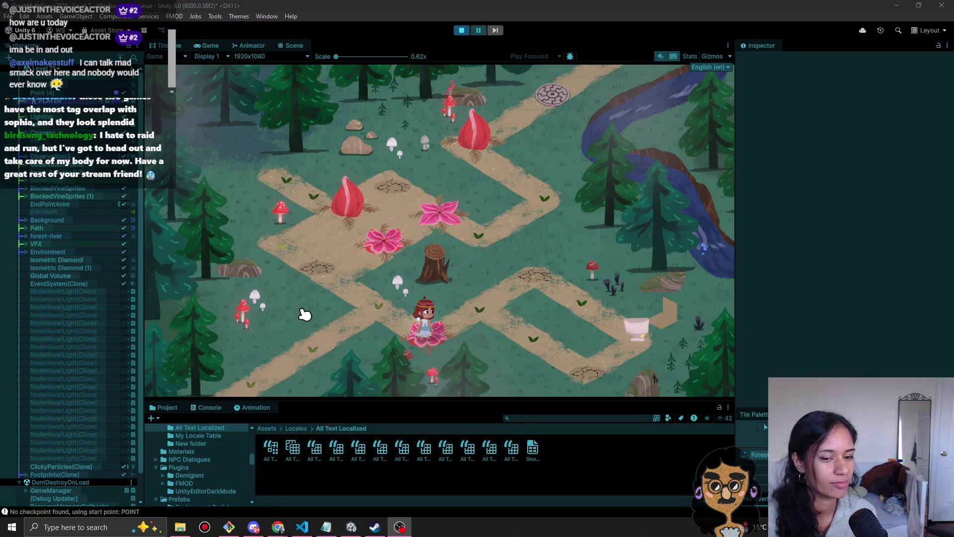
- Walk Sophia to the pedestal to collect the Whispering Chalice and dismiss the Relic Found parchment
{"action": "left_click", "coordinate": [499, 324]}
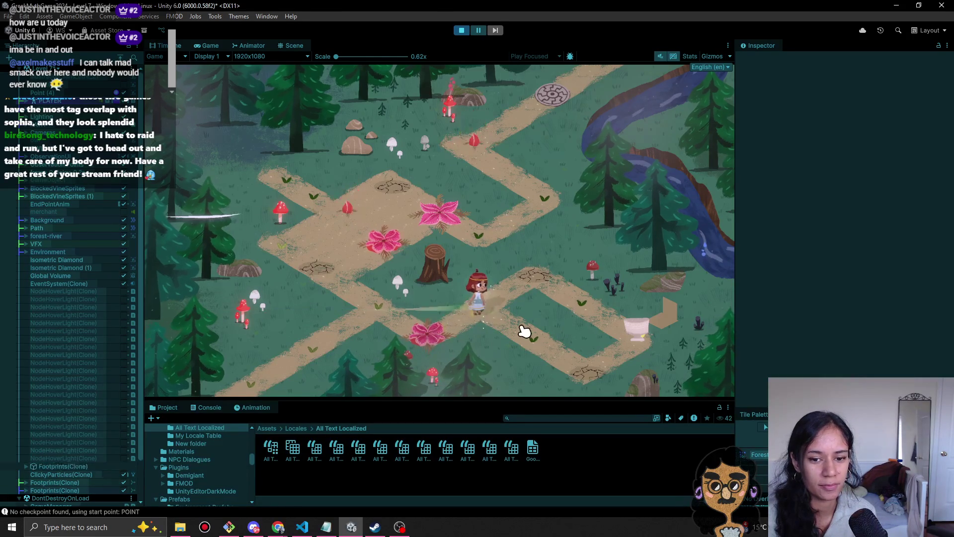
{"action": "left_click", "coordinate": [539, 332]}
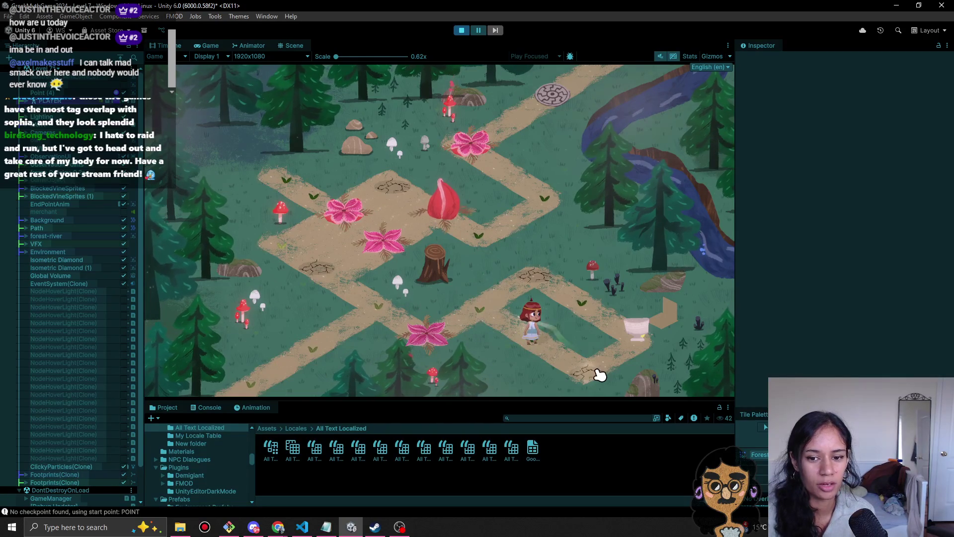
{"action": "left_click", "coordinate": [628, 348]}
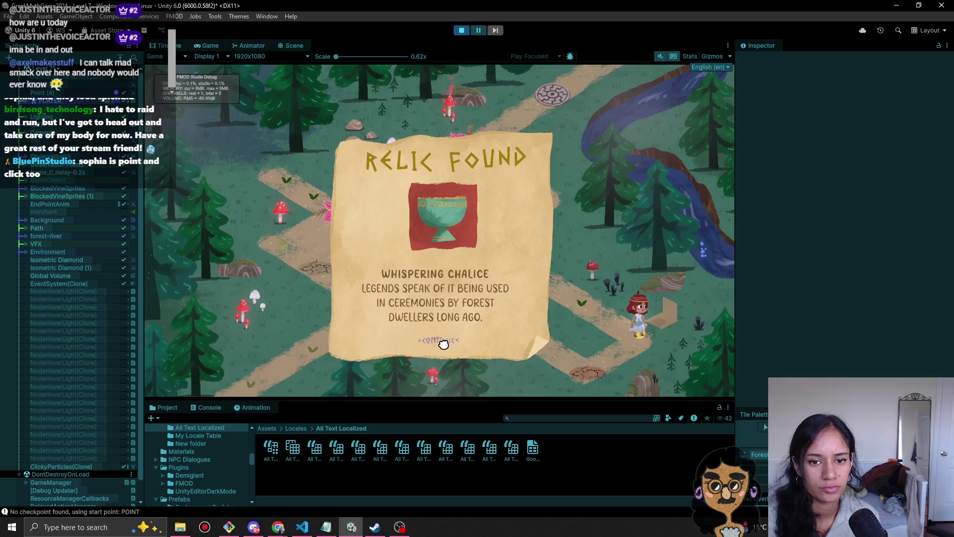
{"action": "left_click", "coordinate": [440, 339]}
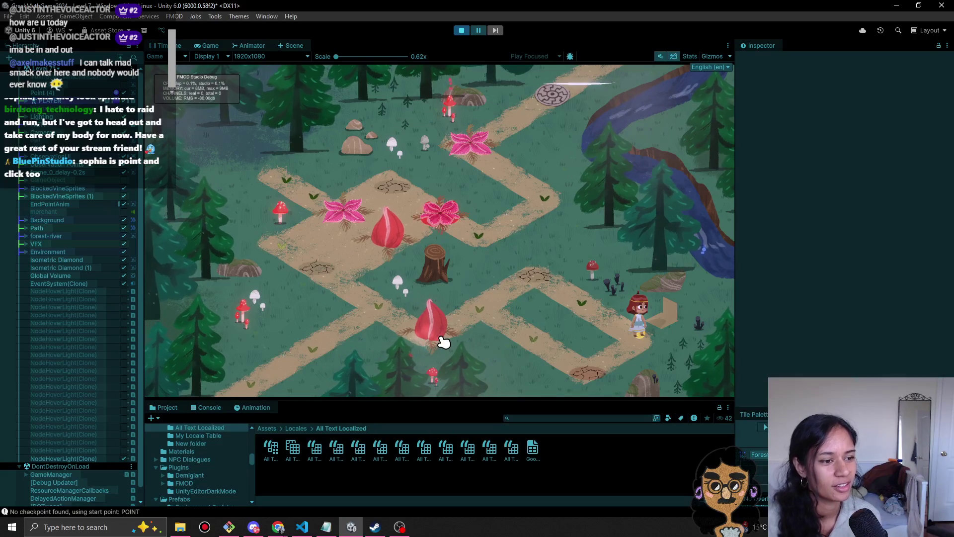
- Walk Sophia back and forth along the forest path in the running game
{"action": "left_click", "coordinate": [589, 300]}
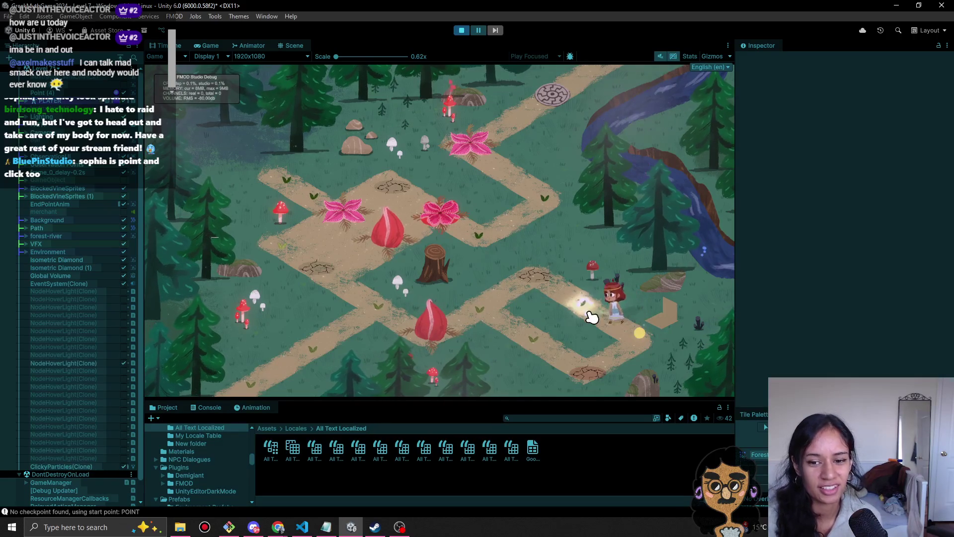
{"action": "mouse_move", "coordinate": [302, 526]}
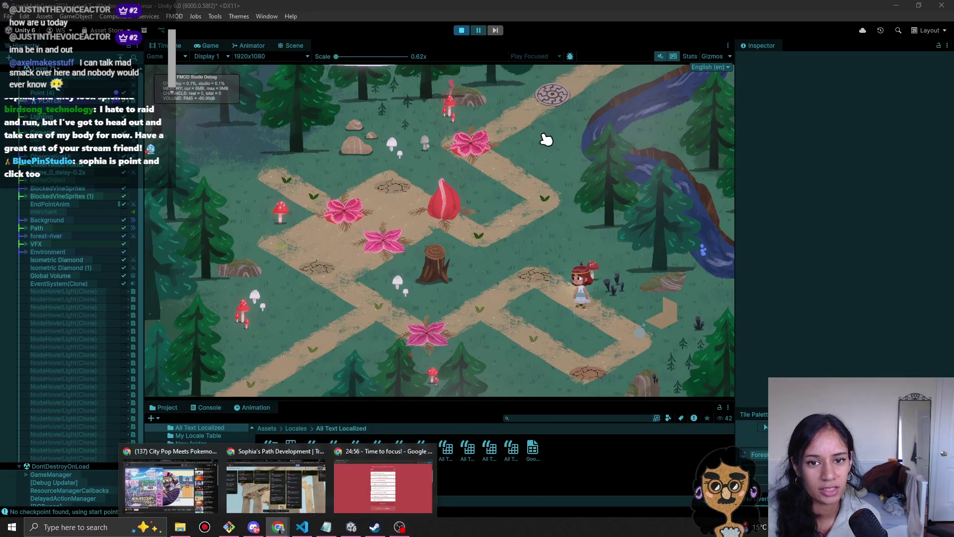
{"action": "left_click", "coordinate": [506, 256]}
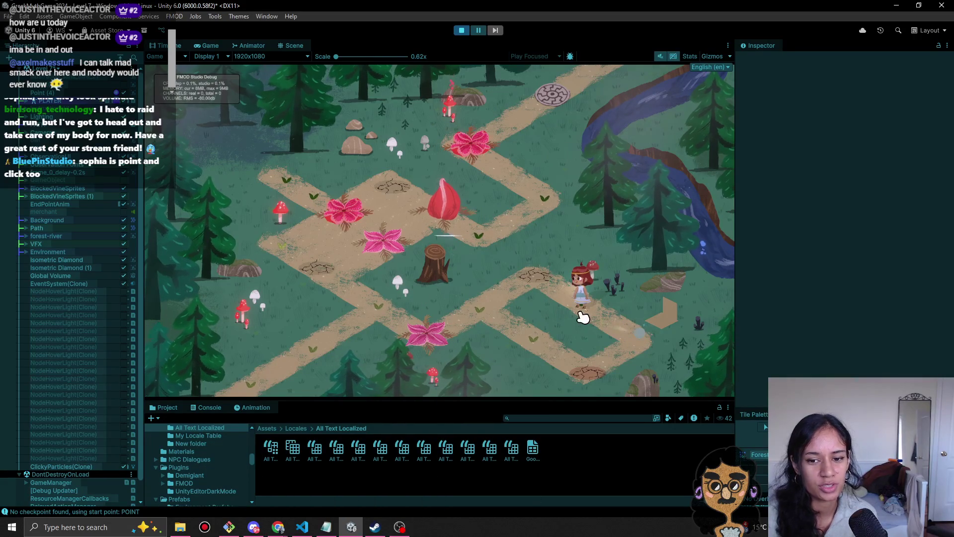
{"action": "left_click", "coordinate": [508, 328]}
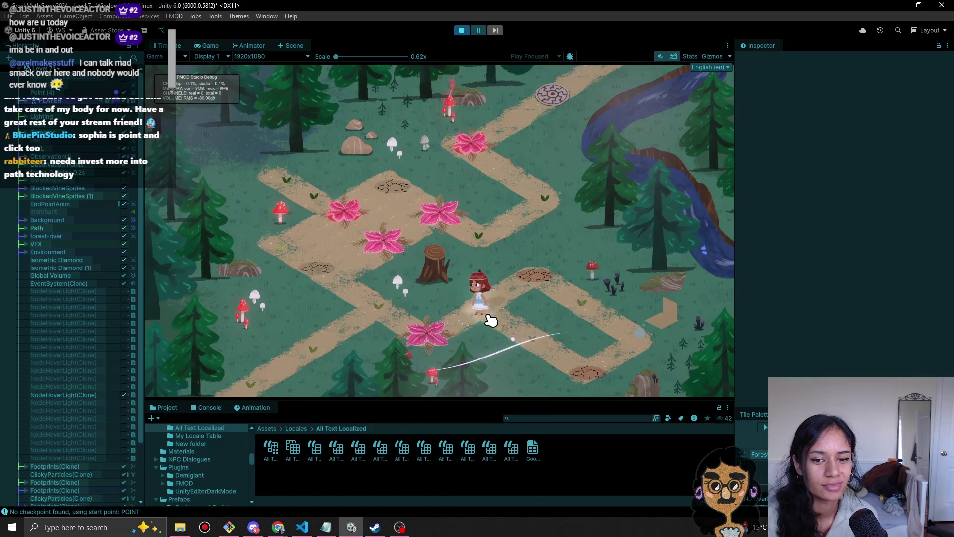
{"action": "left_click", "coordinate": [538, 331]}
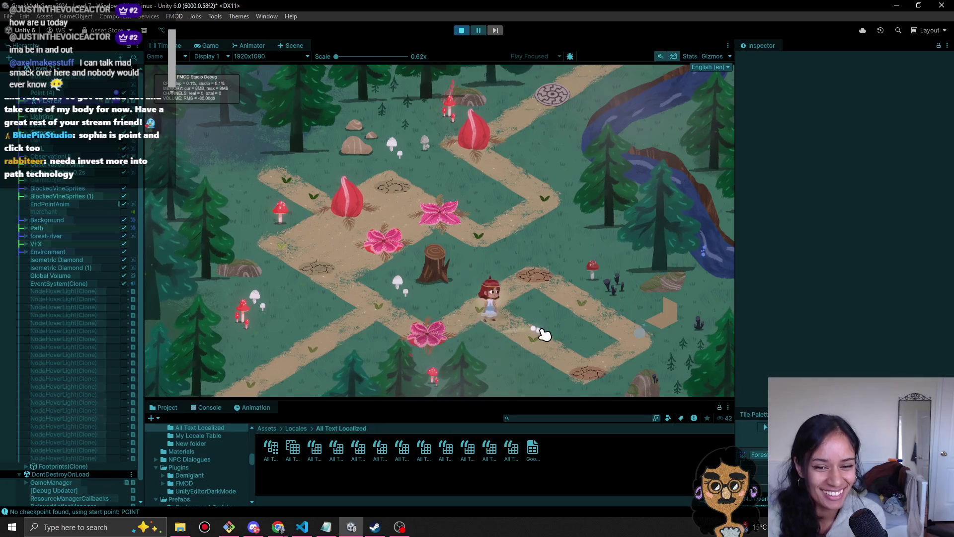
{"action": "left_click", "coordinate": [486, 309]}
{"action": "left_click", "coordinate": [375, 315]}
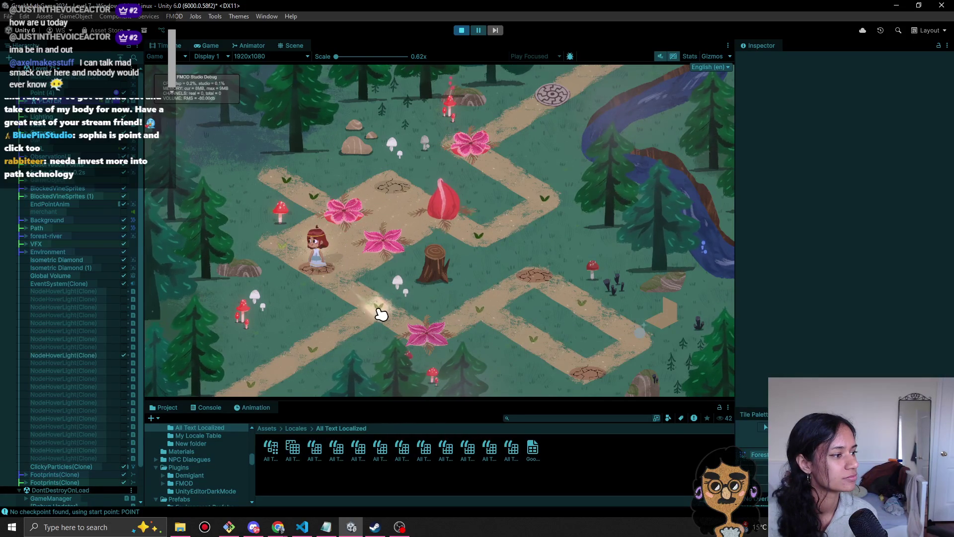
{"action": "left_click", "coordinate": [377, 314]}
{"action": "left_click", "coordinate": [327, 282]}
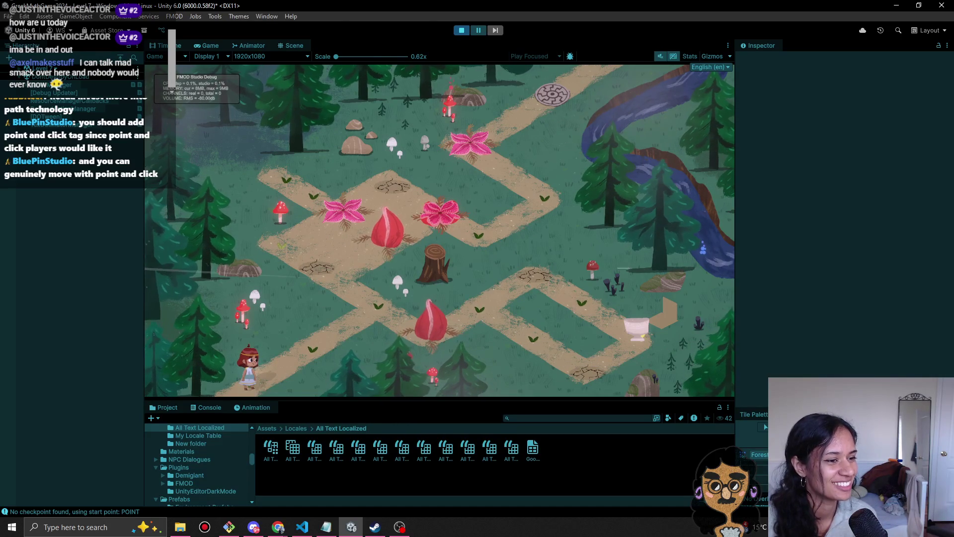
- Walk toward the map centre, inspect the river and the mushrooms, then stop play mode
{"action": "left_click", "coordinate": [302, 333]}
{"action": "left_click", "coordinate": [367, 314]}
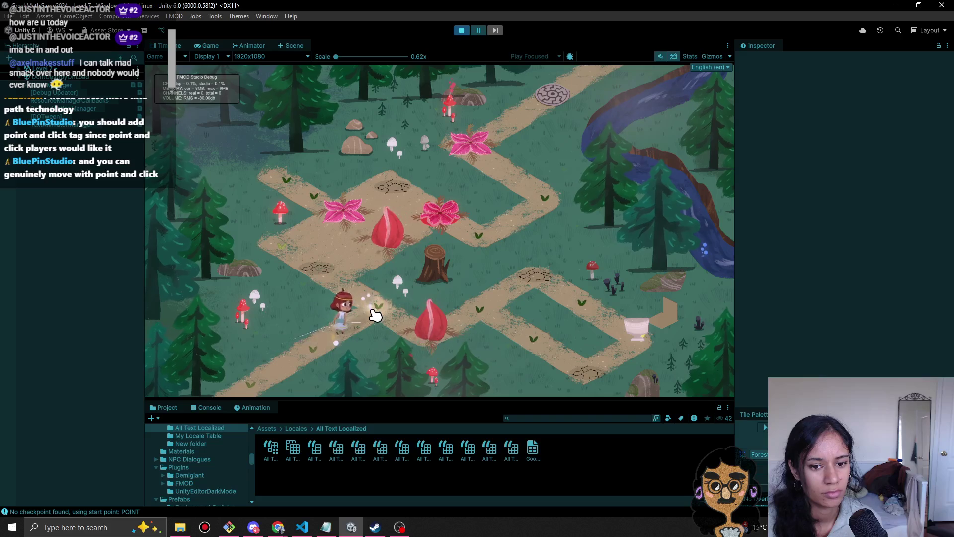
{"action": "left_click", "coordinate": [695, 244]}
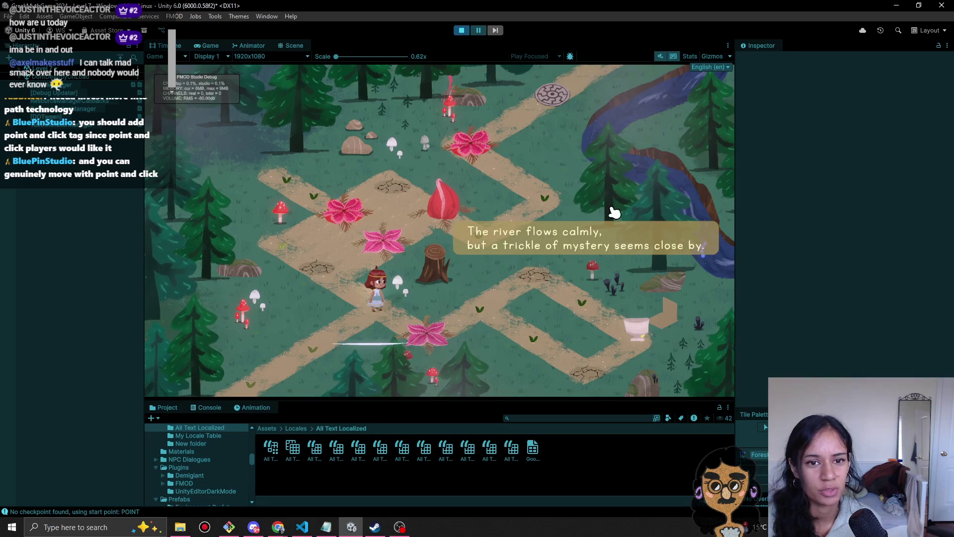
{"action": "left_click", "coordinate": [441, 132]}
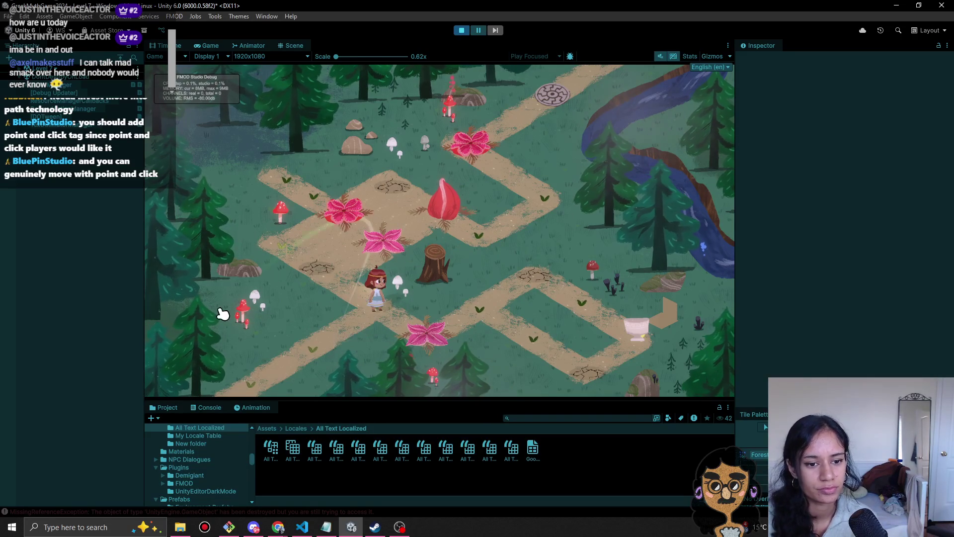
{"action": "left_click", "coordinate": [461, 31]}
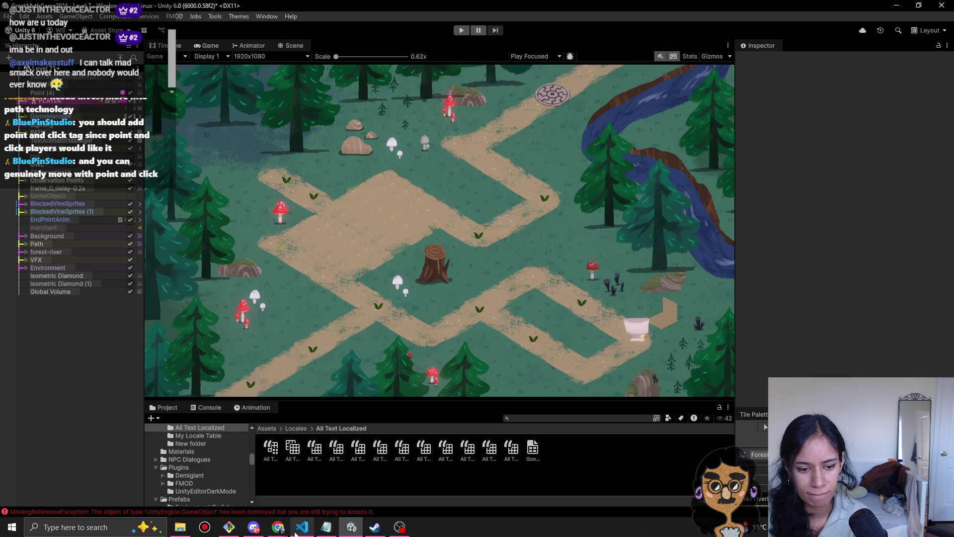
- Clear the Console log, then return to the Project tab's assets
{"action": "left_click", "coordinate": [205, 407]}
{"action": "left_click", "coordinate": [154, 419]}
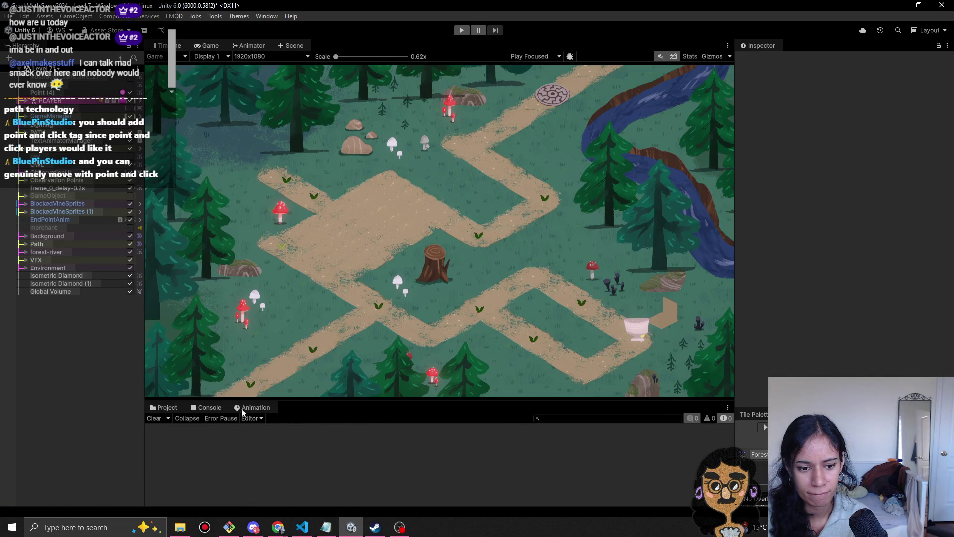
{"action": "left_click", "coordinate": [164, 407]}
- Bring Chrome forward, close the greek relic search tab and switch to the SophiasPath spreadsheet
{"action": "mouse_move", "coordinate": [277, 528]}
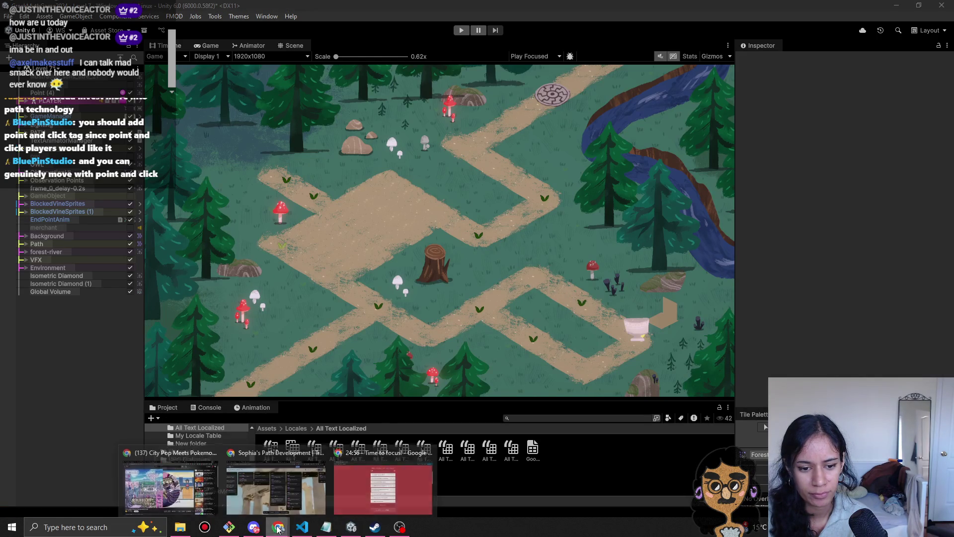
{"action": "mouse_move", "coordinate": [305, 484]}
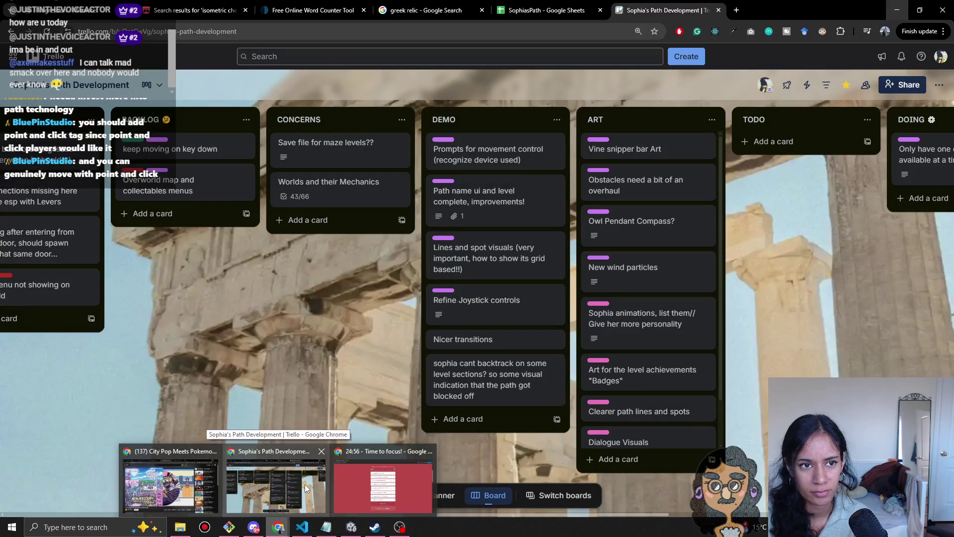
{"action": "mouse_move", "coordinate": [153, 488]}
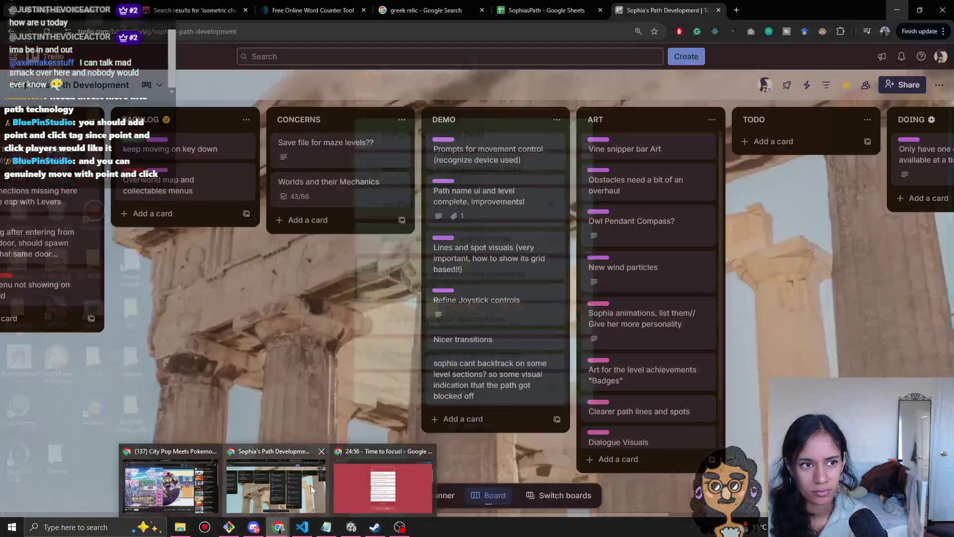
{"action": "left_click", "coordinate": [311, 485]}
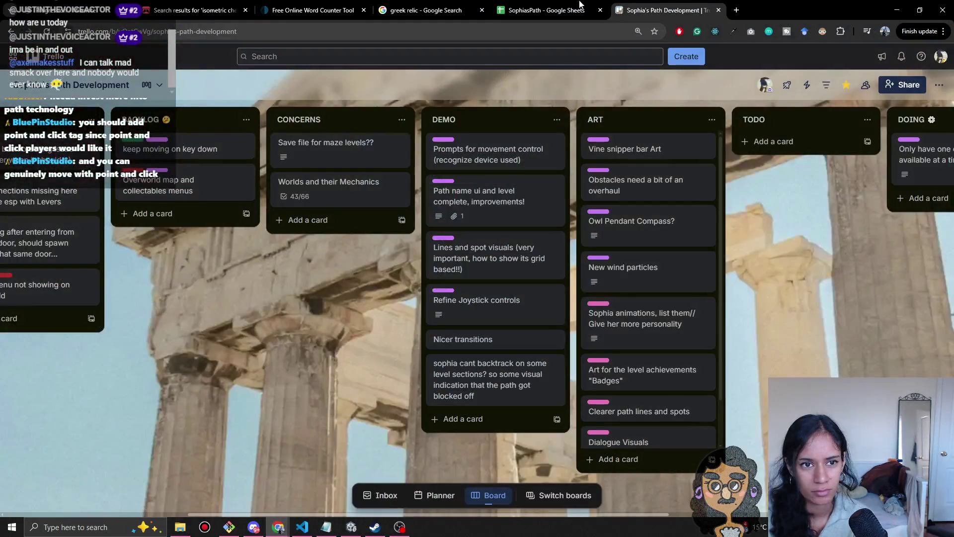
{"action": "middle_click", "coordinate": [421, 10]}
{"action": "left_click", "coordinate": [427, 10]}
- Read the English texts for medusa_tear, spikes_obstacle and pandora_box_1, then return to Unity
{"action": "scroll", "coordinate": [212, 314], "scroll_direction": "down", "scroll_amount": 1}
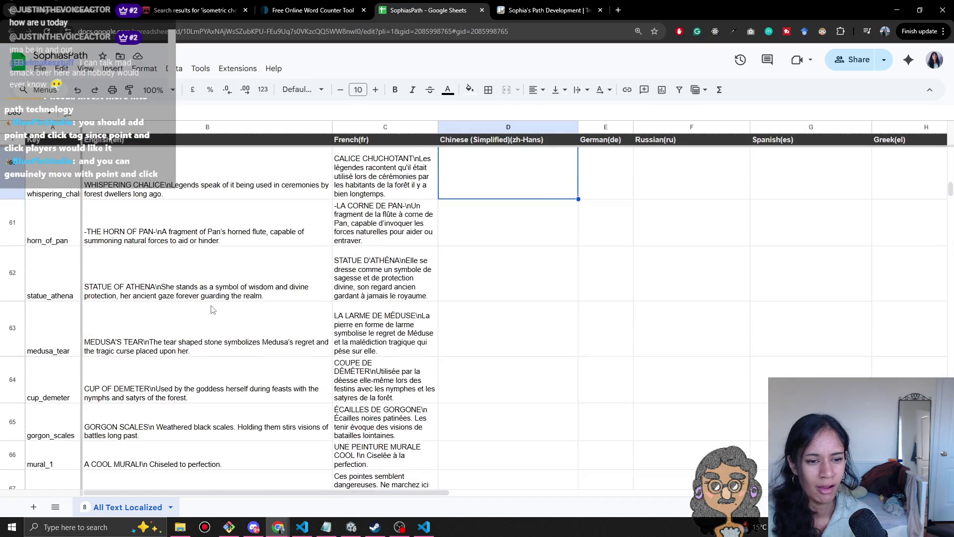
{"action": "left_click", "coordinate": [249, 246]}
{"action": "left_click", "coordinate": [242, 276]}
{"action": "scroll", "coordinate": [240, 323], "scroll_direction": "down", "scroll_amount": 1}
{"action": "left_click", "coordinate": [237, 302]}
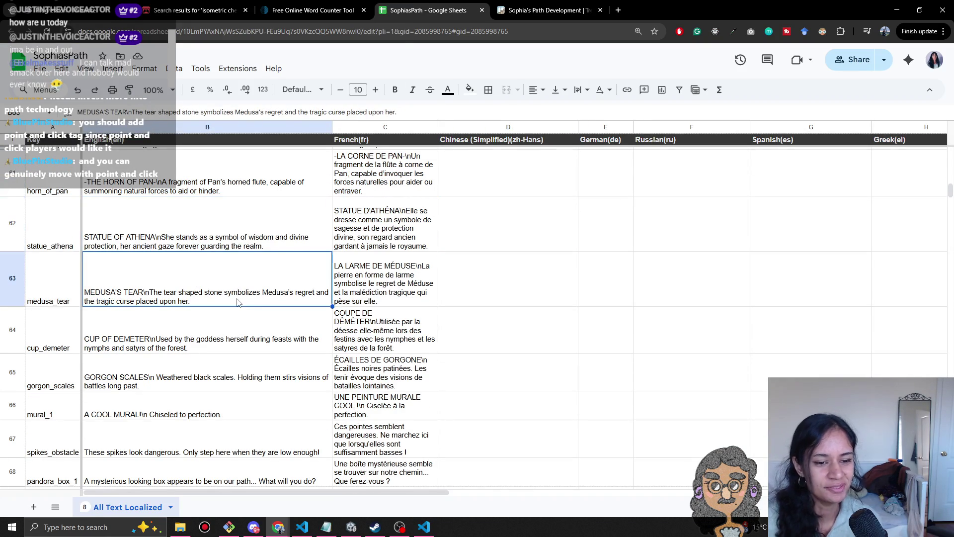
{"action": "scroll", "coordinate": [212, 368], "scroll_direction": "down", "scroll_amount": 2}
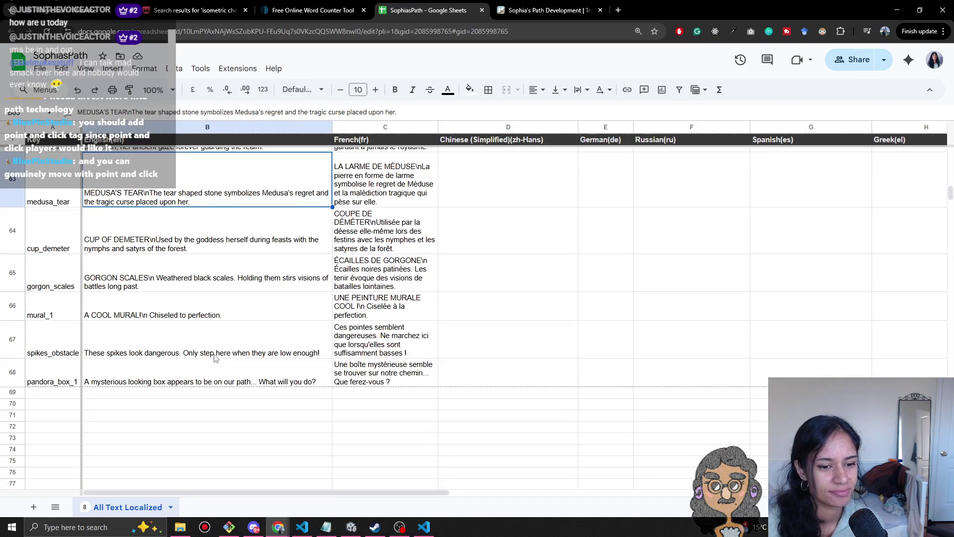
{"action": "left_click", "coordinate": [229, 357]}
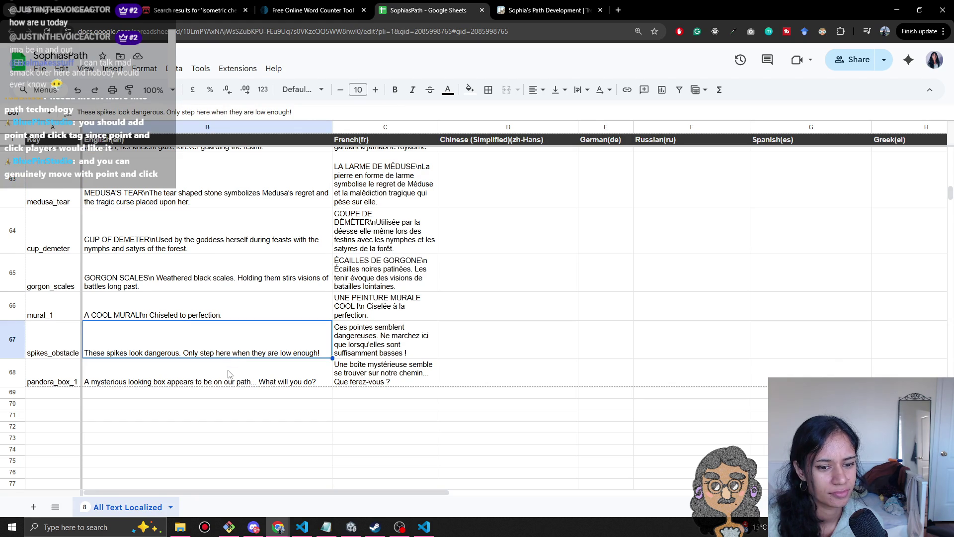
{"action": "left_click", "coordinate": [179, 386]}
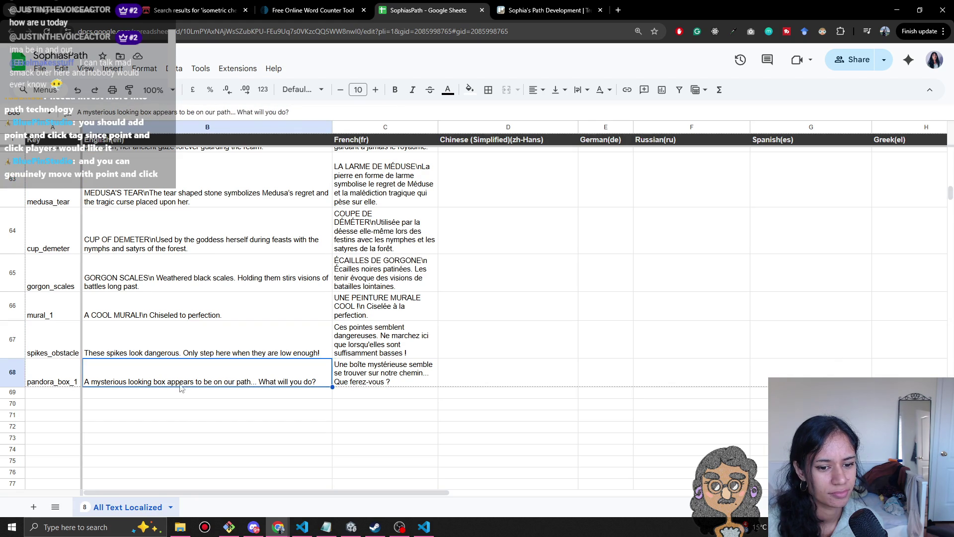
{"action": "scroll", "coordinate": [310, 393], "scroll_direction": "up", "scroll_amount": 1}
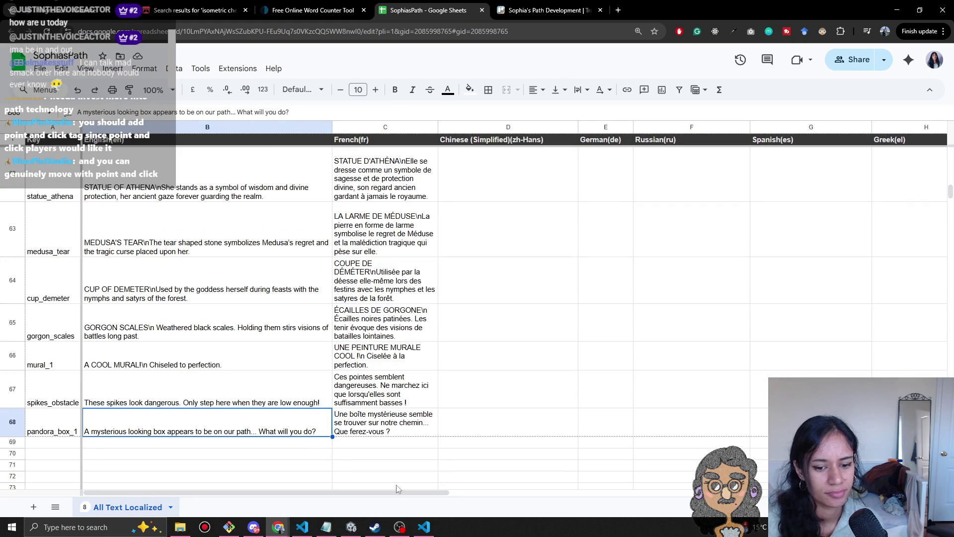
{"action": "left_click", "coordinate": [348, 528]}
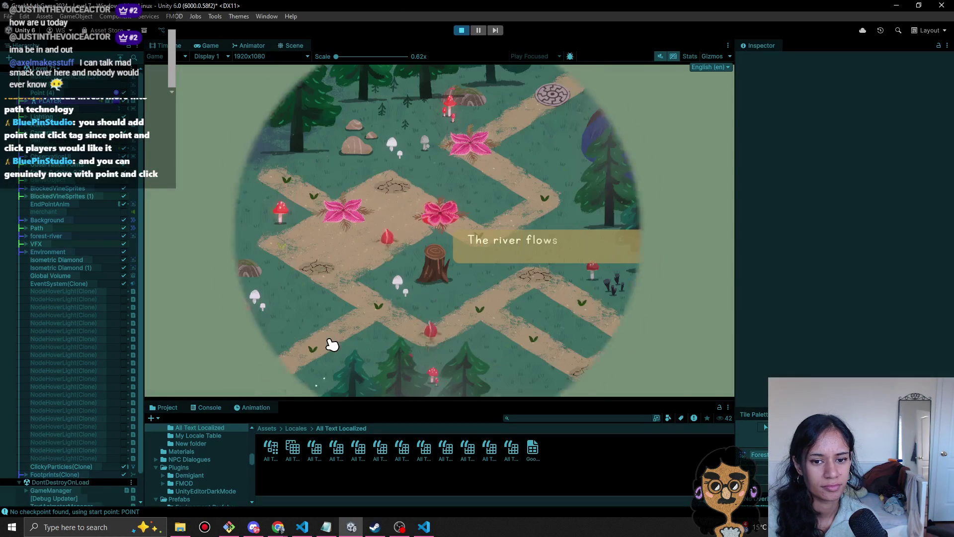
- Walk the character up-right along the path, then switch to the Pomofocus browser window
{"action": "left_click", "coordinate": [332, 344]}
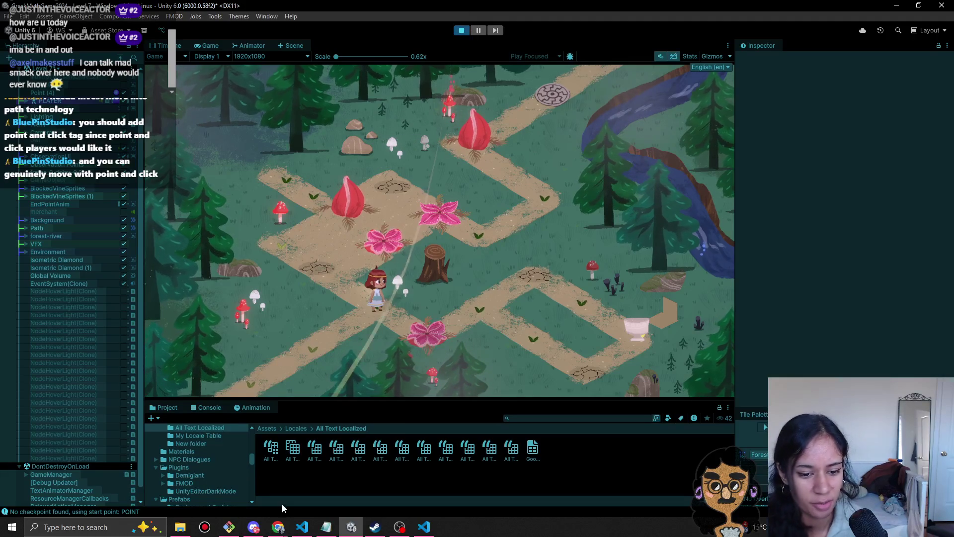
{"action": "left_click", "coordinate": [281, 530]}
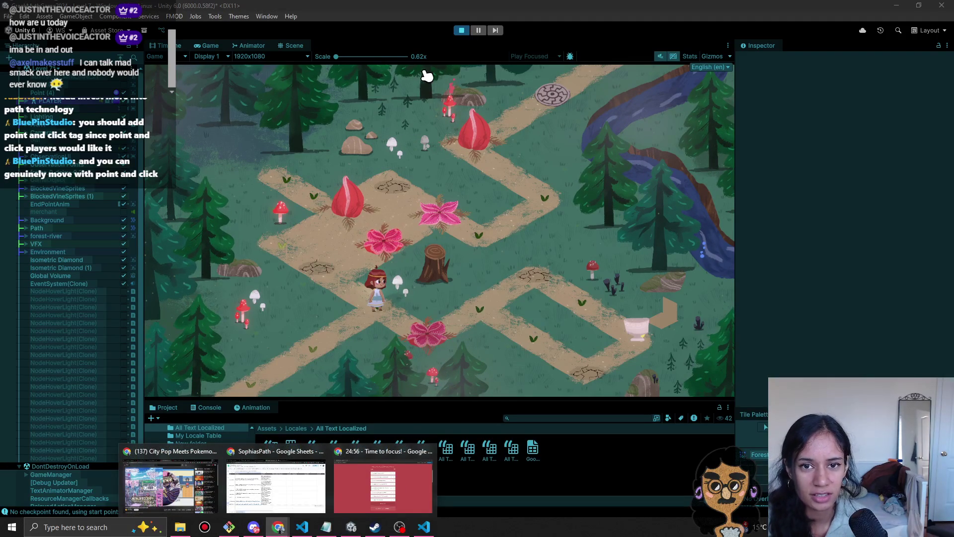
{"action": "left_click", "coordinate": [465, 184]}
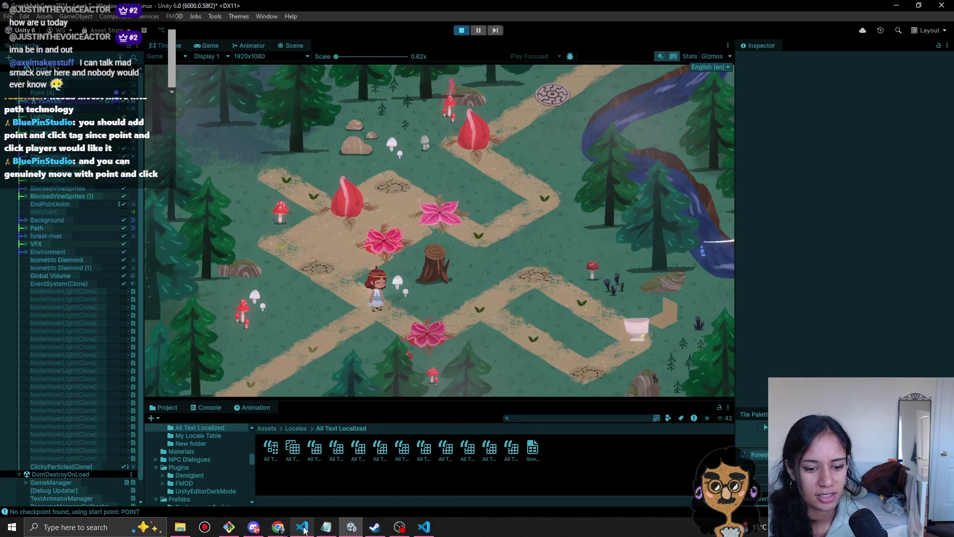
{"action": "mouse_move", "coordinate": [284, 532]}
{"action": "left_click", "coordinate": [334, 494]}
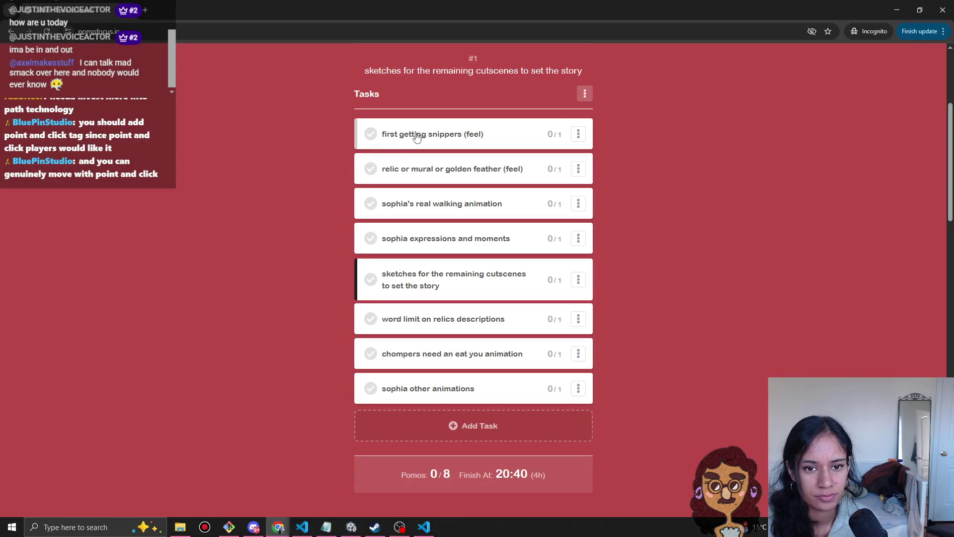
- Move the 'chompers need an eat you animation' task to the top of the Pomofocus list
{"action": "scroll", "coordinate": [333, 240], "scroll_direction": "down", "scroll_amount": 1}
{"action": "scroll", "coordinate": [462, 321], "scroll_direction": "up", "scroll_amount": 1}
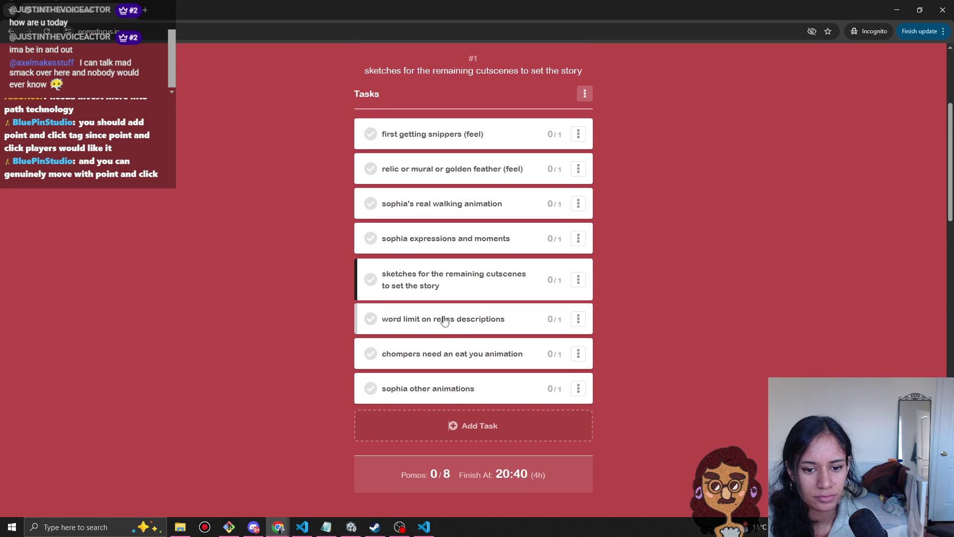
{"action": "scroll", "coordinate": [279, 366], "scroll_direction": "up", "scroll_amount": 1}
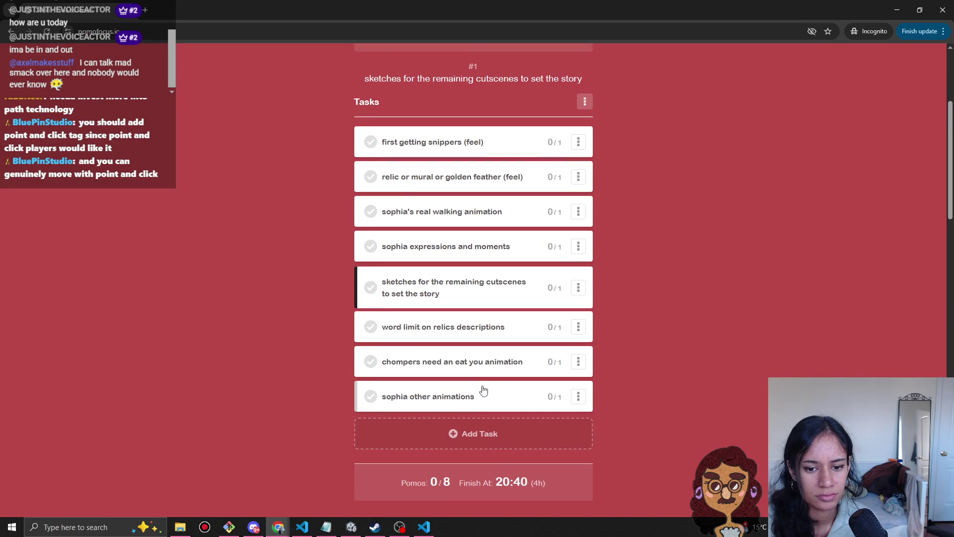
{"action": "mouse_move", "coordinate": [492, 358]}
{"action": "left_mouse_down"}
{"action": "mouse_move", "coordinate": [539, 162]}
{"action": "mouse_move", "coordinate": [511, 134]}
{"action": "left_mouse_up"}
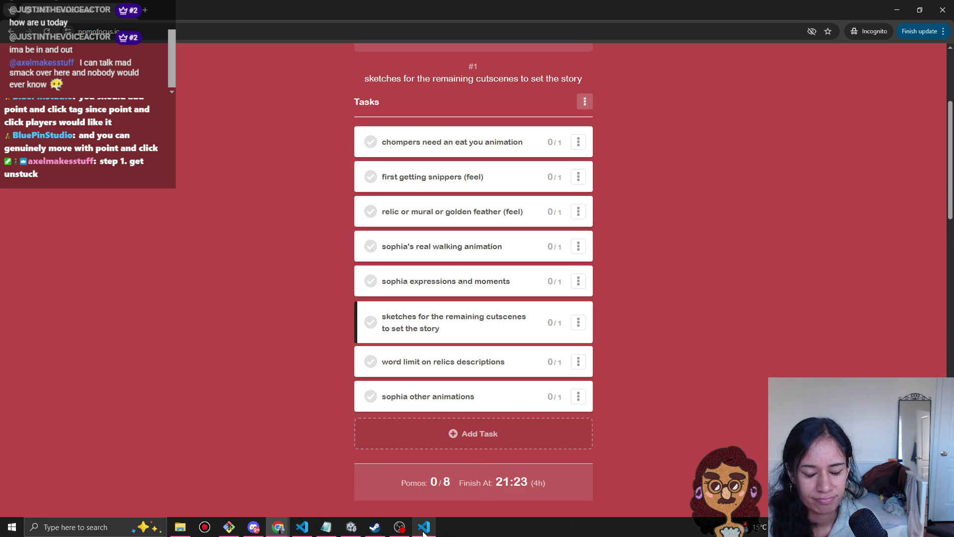
- Dismiss the not-enough-disk-space error and minimize the browser to reveal Unity
{"action": "mouse_move", "coordinate": [399, 526]}
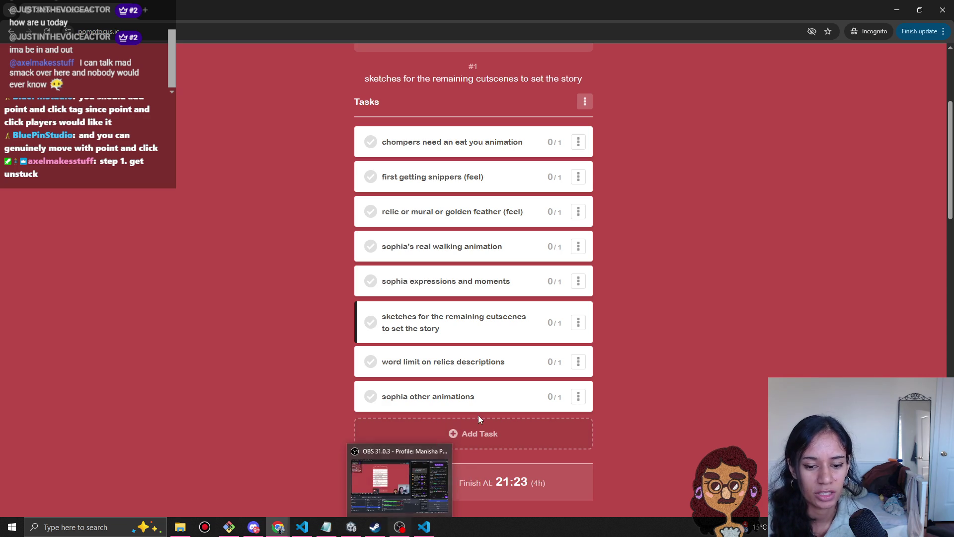
{"action": "left_click", "coordinate": [462, 500]}
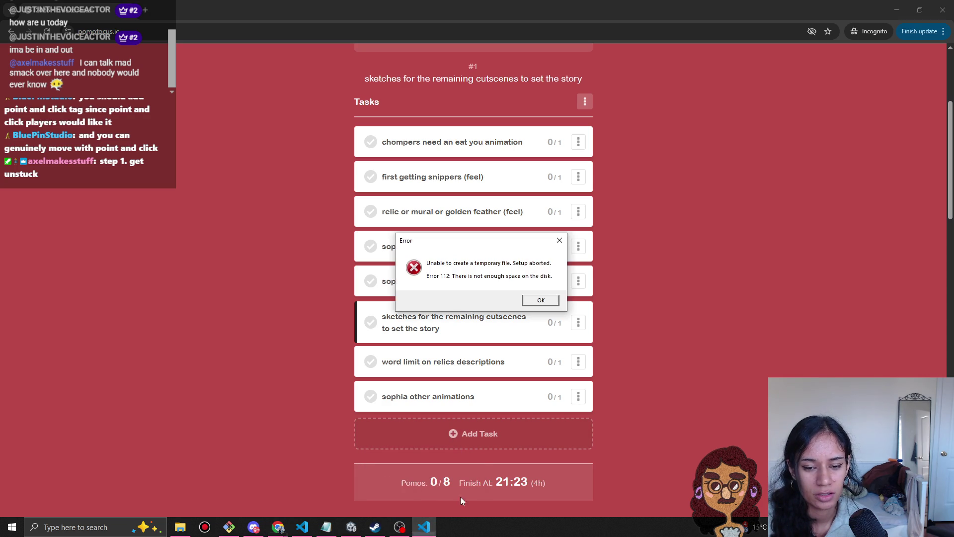
{"action": "left_click", "coordinate": [546, 299]}
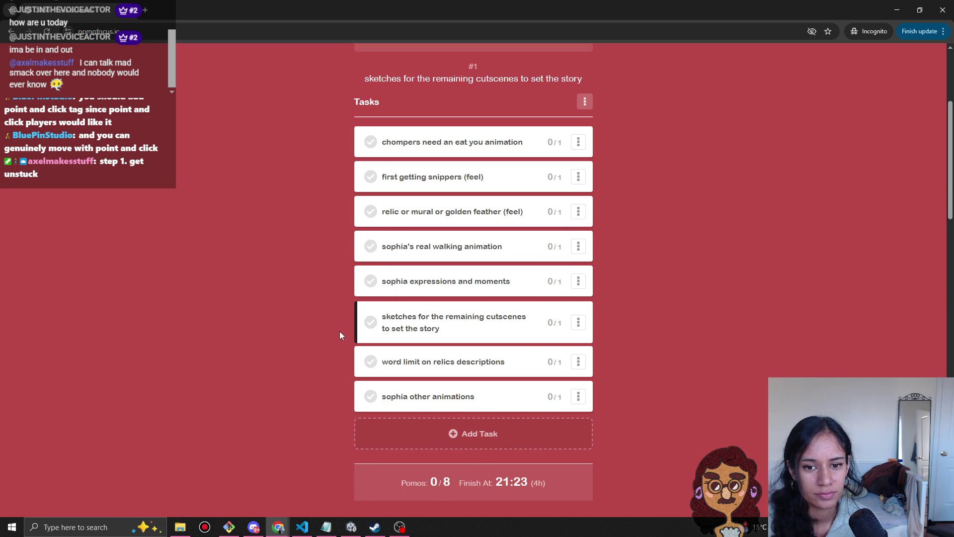
{"action": "left_click", "coordinate": [897, 10]}
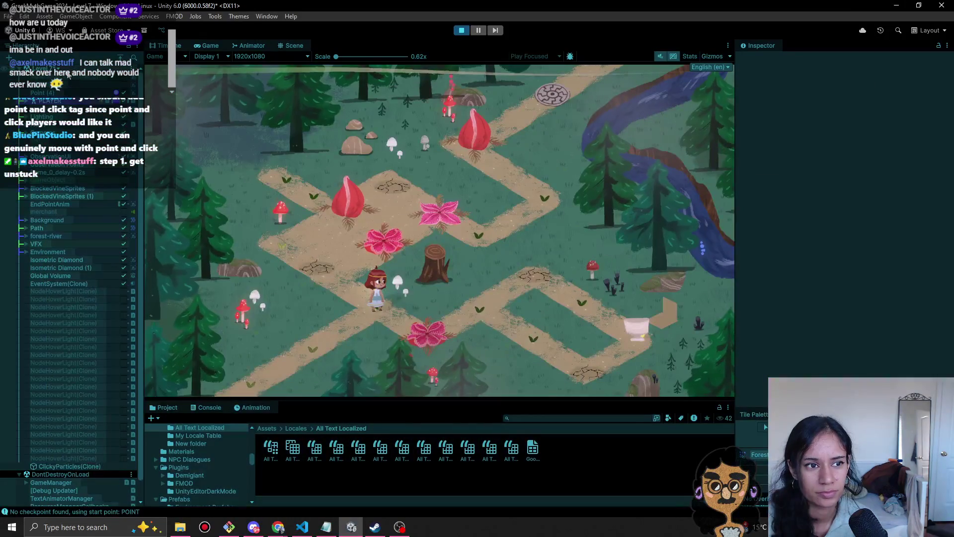
- Stop play mode, switch to Level 11 saving the modified scene, and play it
{"action": "left_click", "coordinate": [479, 29]}
{"action": "left_click", "coordinate": [463, 31]}
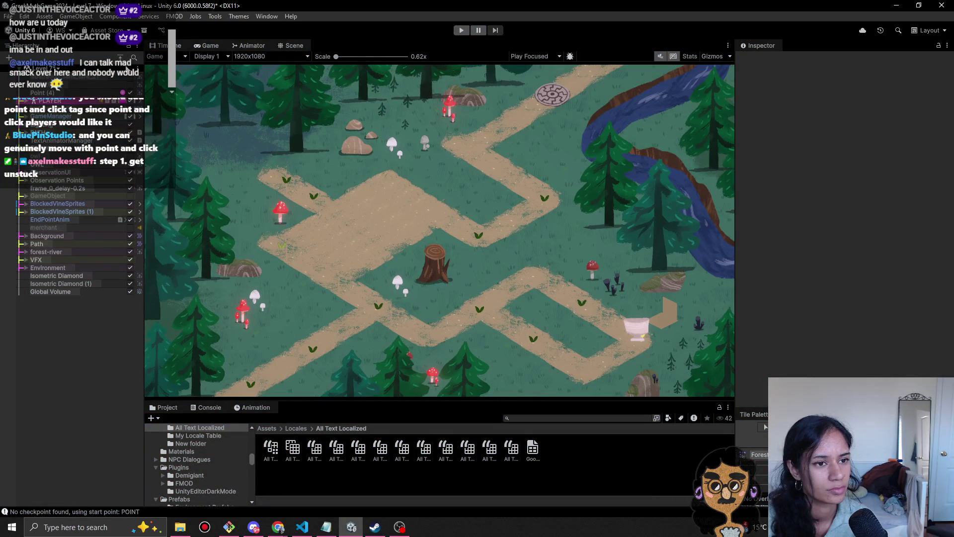
{"action": "left_click", "coordinate": [40, 69]}
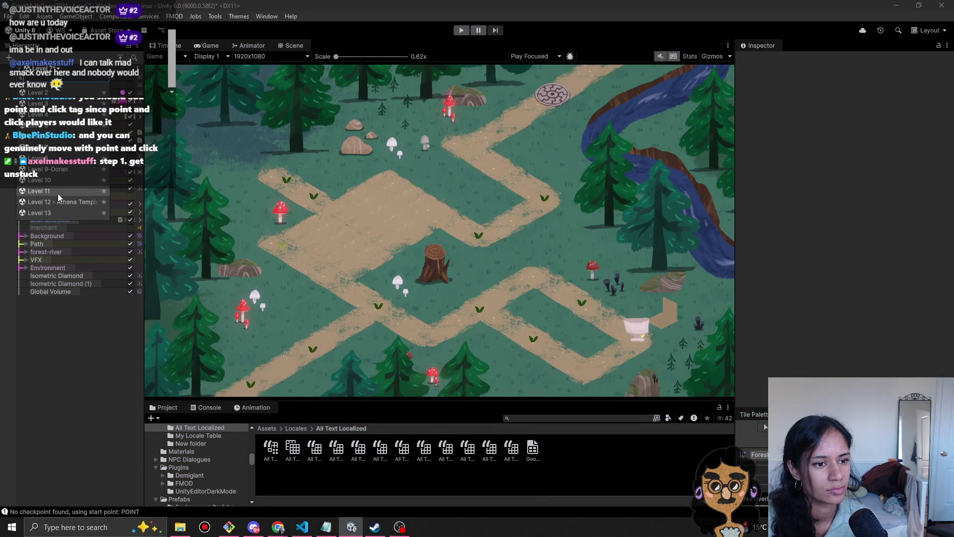
{"action": "left_click", "coordinate": [58, 193]}
{"action": "left_click", "coordinate": [464, 285]}
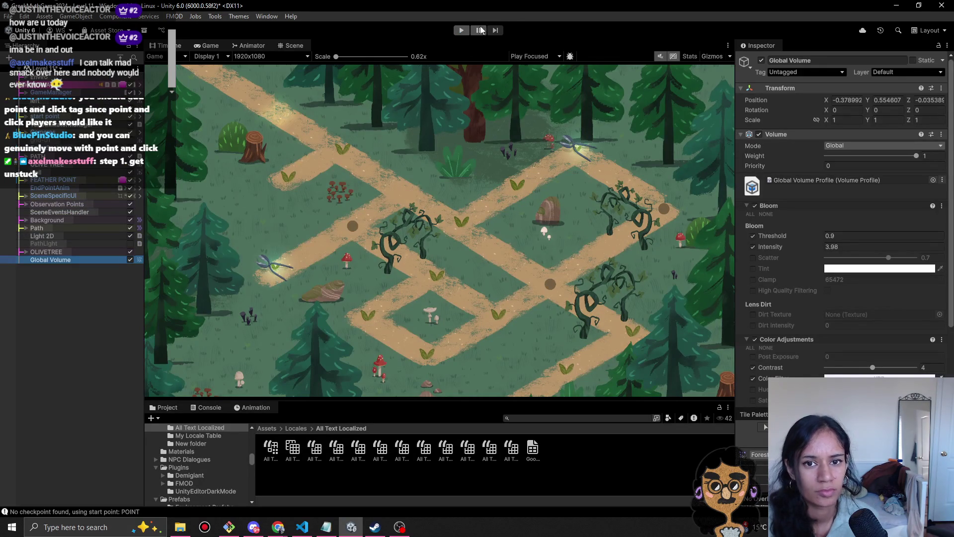
{"action": "left_click", "coordinate": [464, 31]}
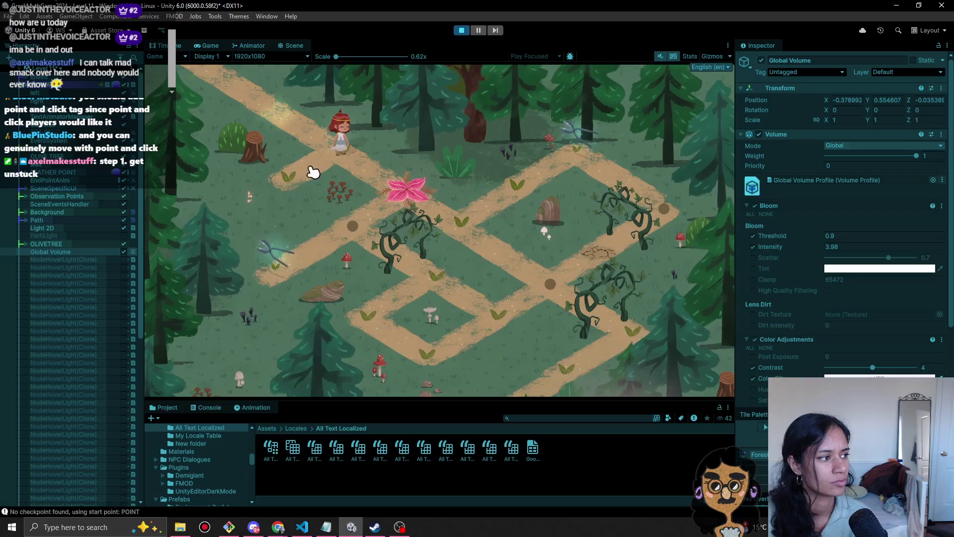
- Walk the character to the temple_2 node and pink flower, hitting the precision bar's green zone
{"action": "mouse_move", "coordinate": [247, 204]}
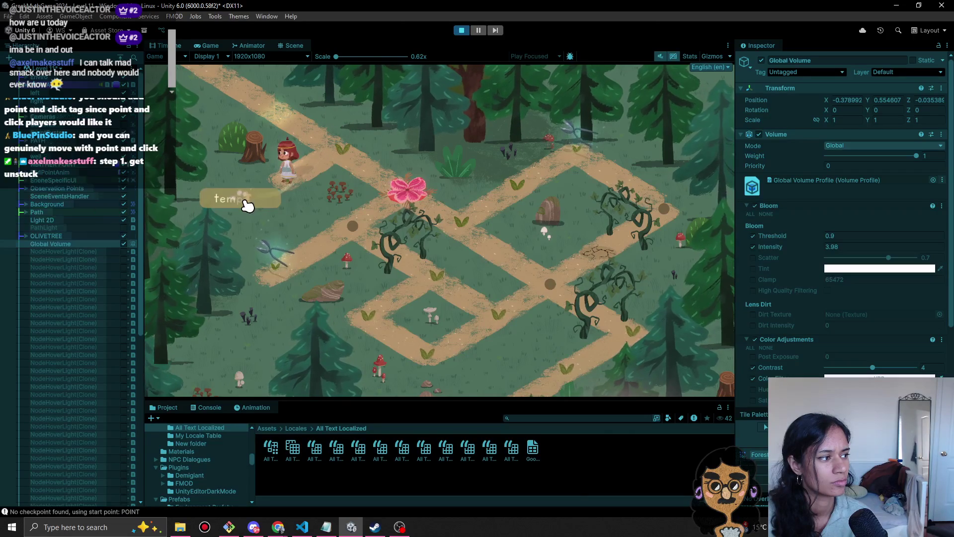
{"action": "left_click", "coordinate": [341, 151]}
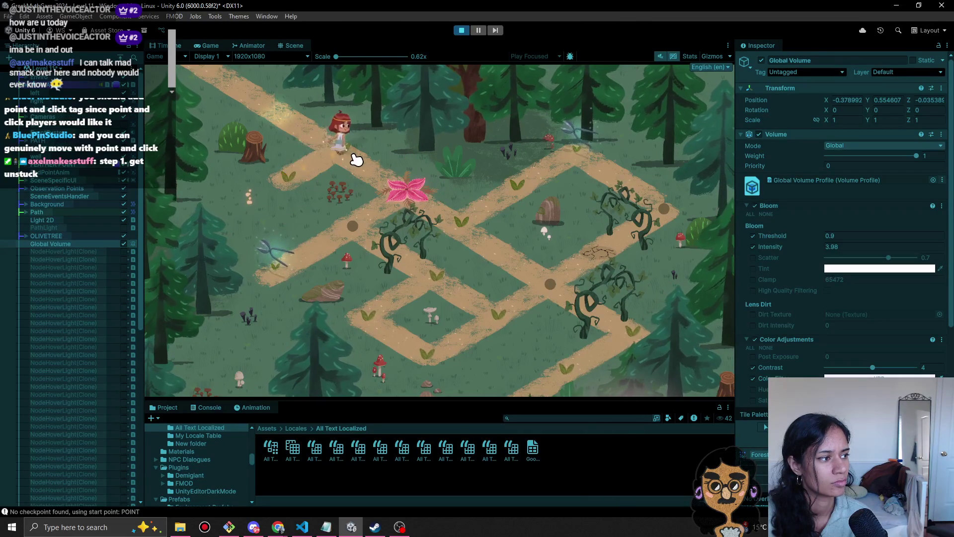
{"action": "left_click", "coordinate": [404, 193]}
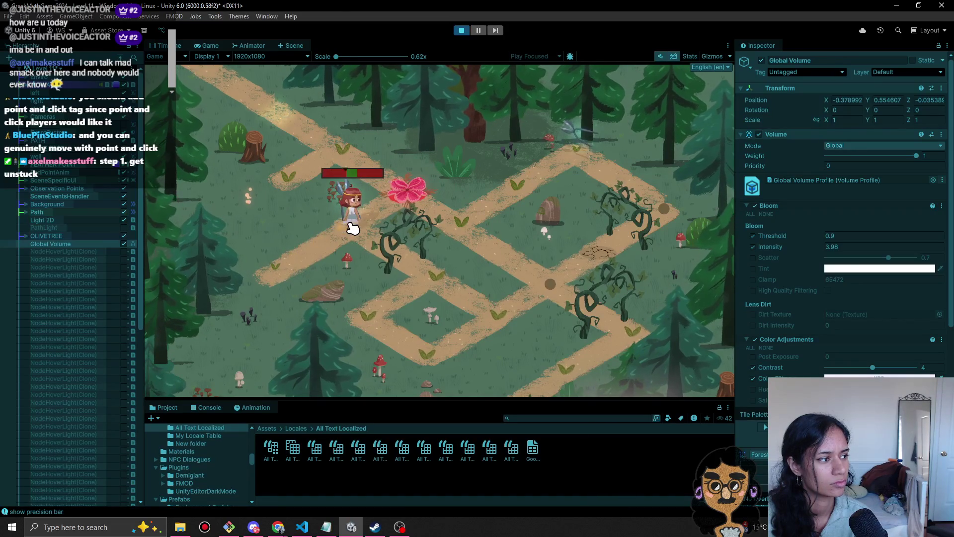
{"action": "left_click", "coordinate": [281, 261]}
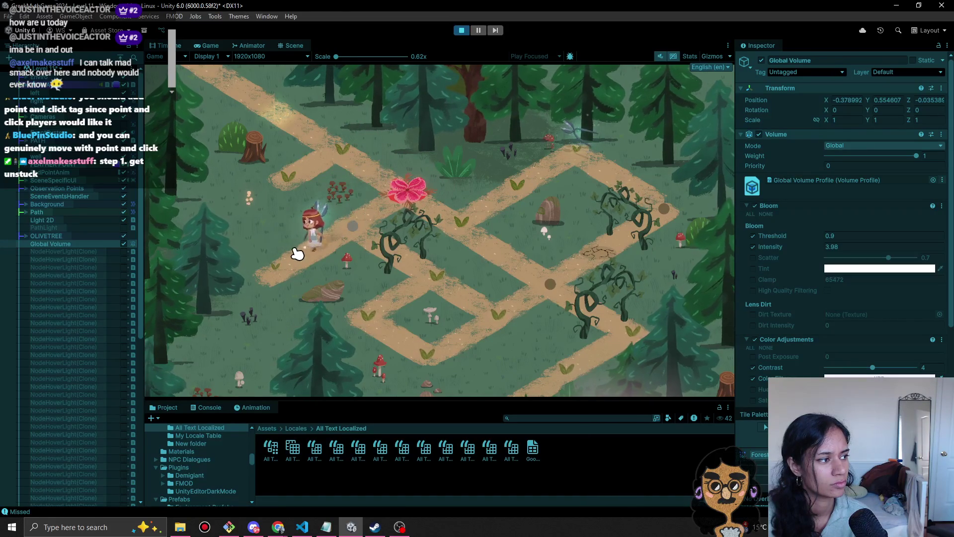
{"action": "left_click", "coordinate": [352, 221]}
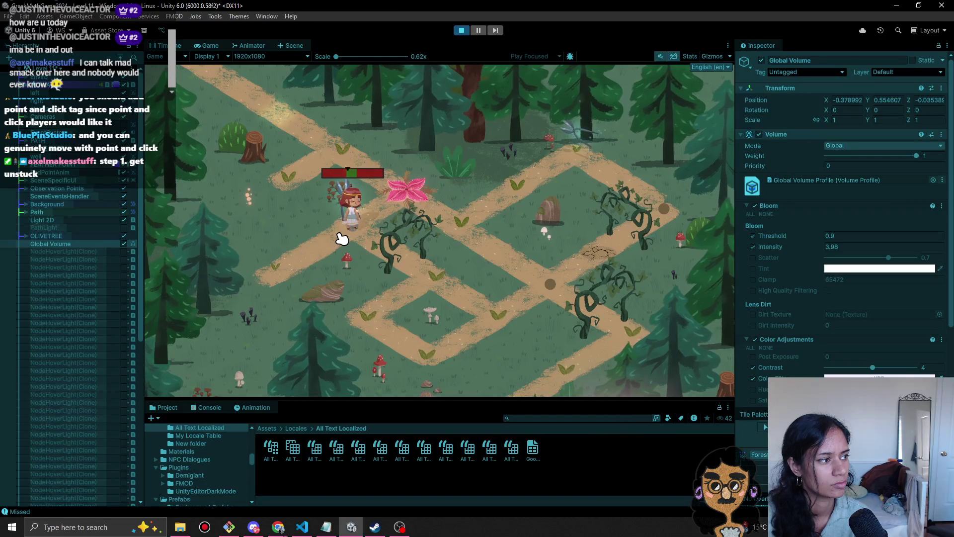
{"action": "left_click", "coordinate": [375, 219]}
- Walk along the path toward the upper route and strike the vines in the green zone
{"action": "left_click", "coordinate": [393, 257]}
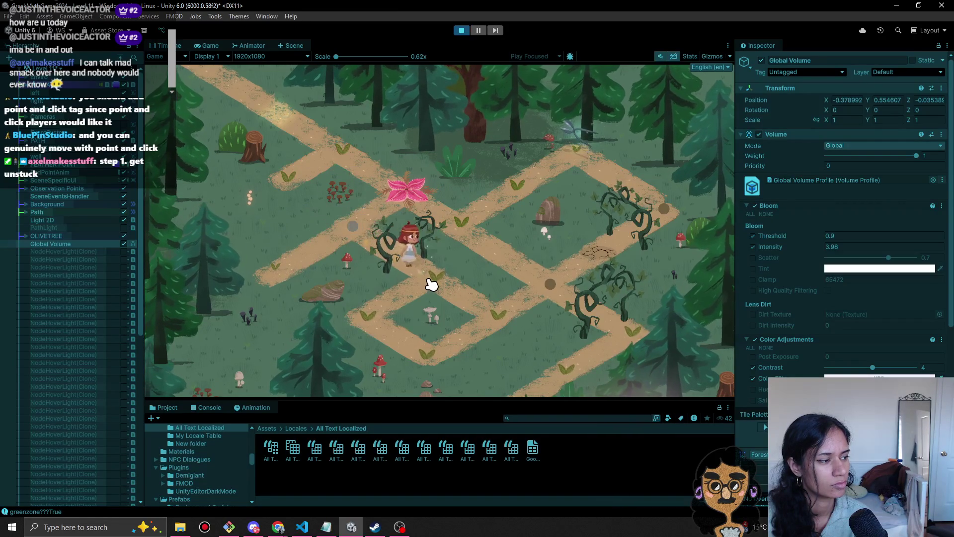
{"action": "left_click", "coordinate": [477, 312]}
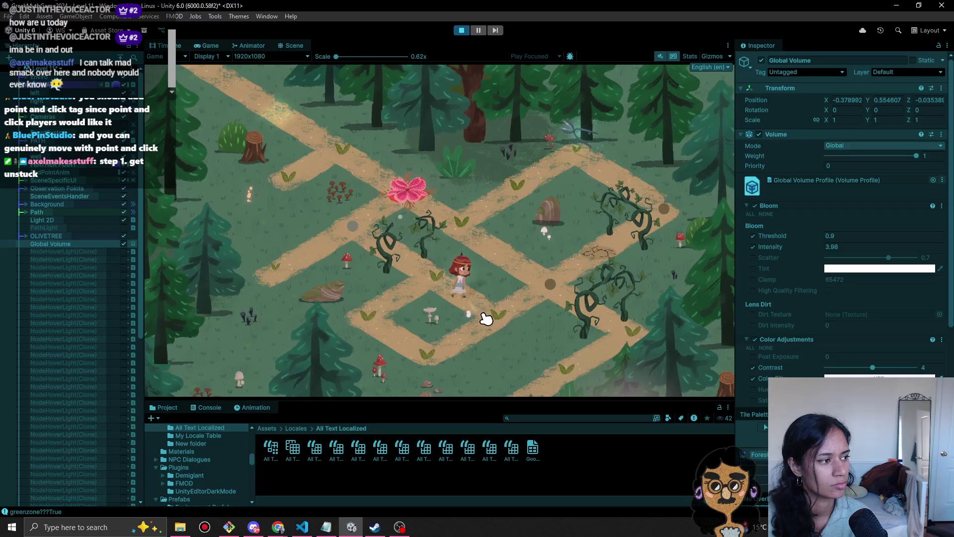
{"action": "left_click", "coordinate": [548, 272]}
{"action": "left_click", "coordinate": [479, 235]}
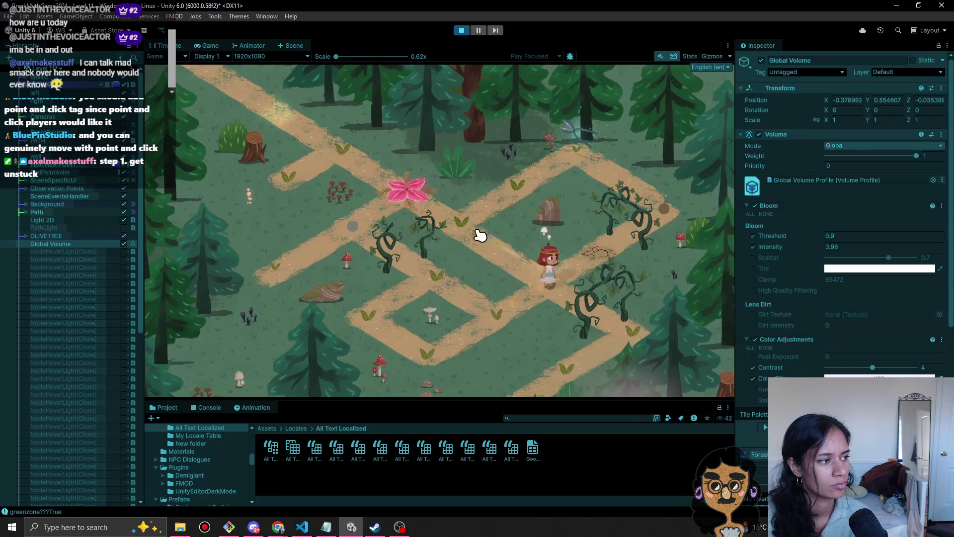
{"action": "left_click", "coordinate": [538, 183]}
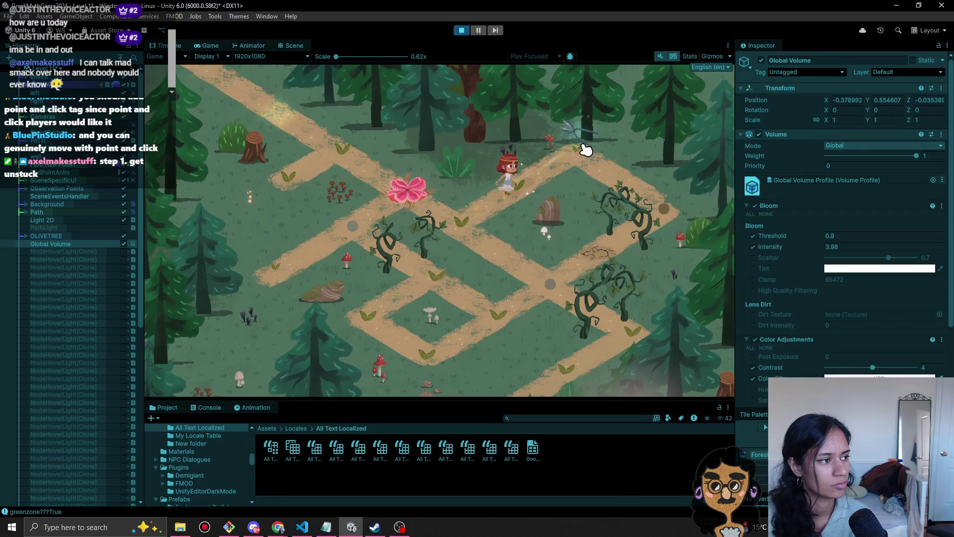
{"action": "left_click", "coordinate": [497, 213]}
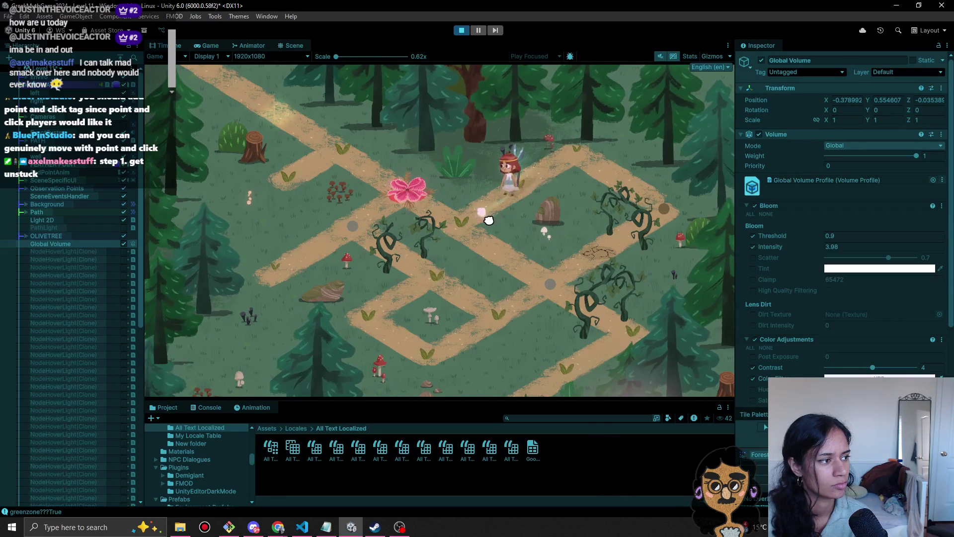
{"action": "left_click", "coordinate": [515, 281]}
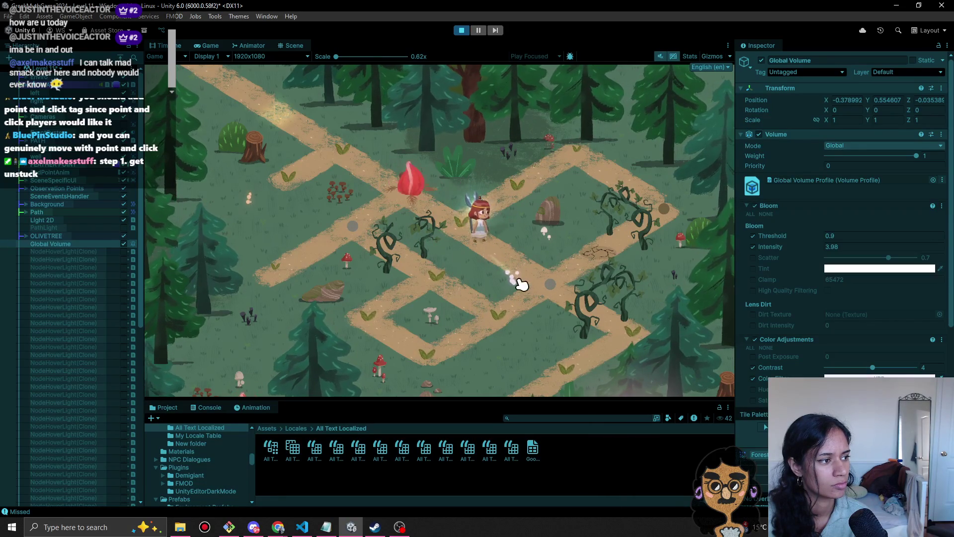
{"action": "left_click", "coordinate": [588, 330]}
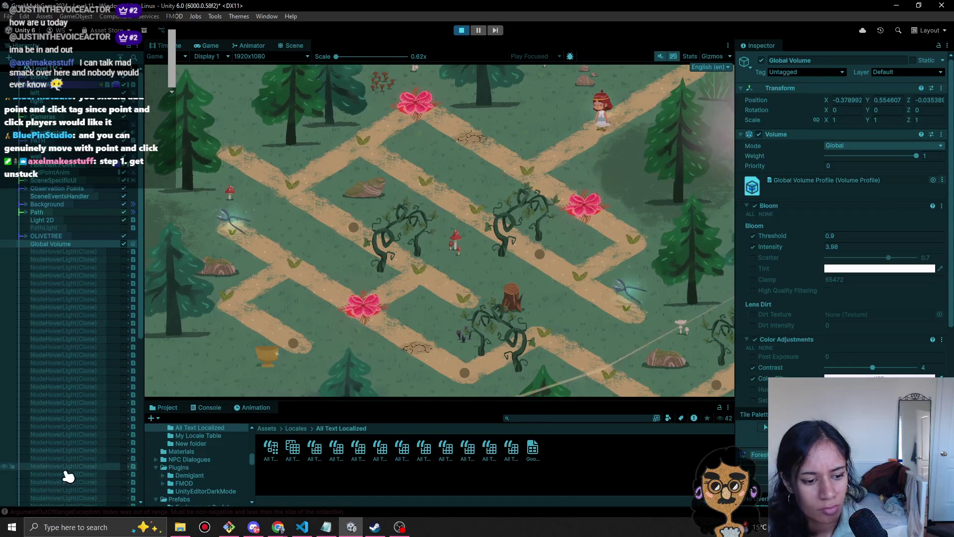
- Clear the Console log, interact with the pink flower, and stop the play-test
{"action": "left_click", "coordinate": [205, 407]}
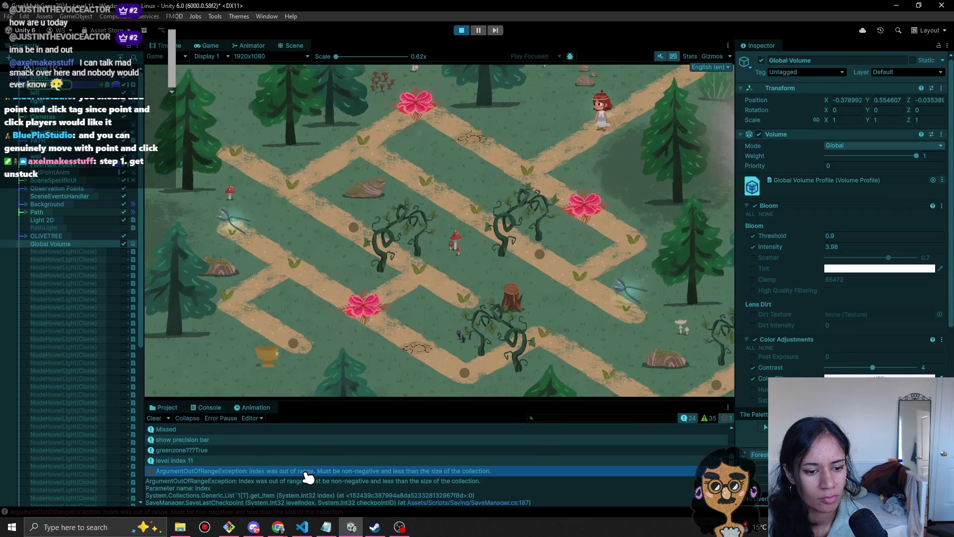
{"action": "left_click", "coordinate": [155, 419]}
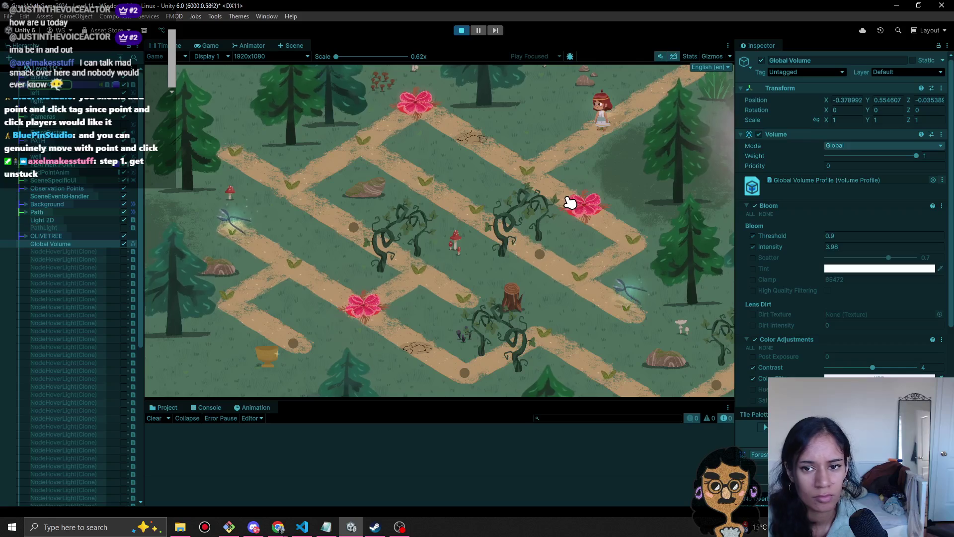
{"action": "left_click", "coordinate": [571, 203]}
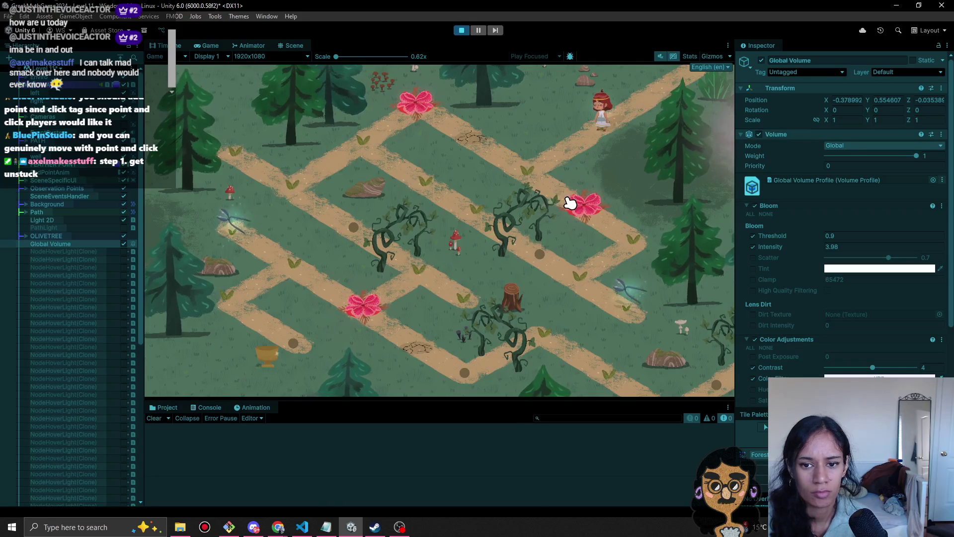
{"action": "left_click", "coordinate": [461, 30]}
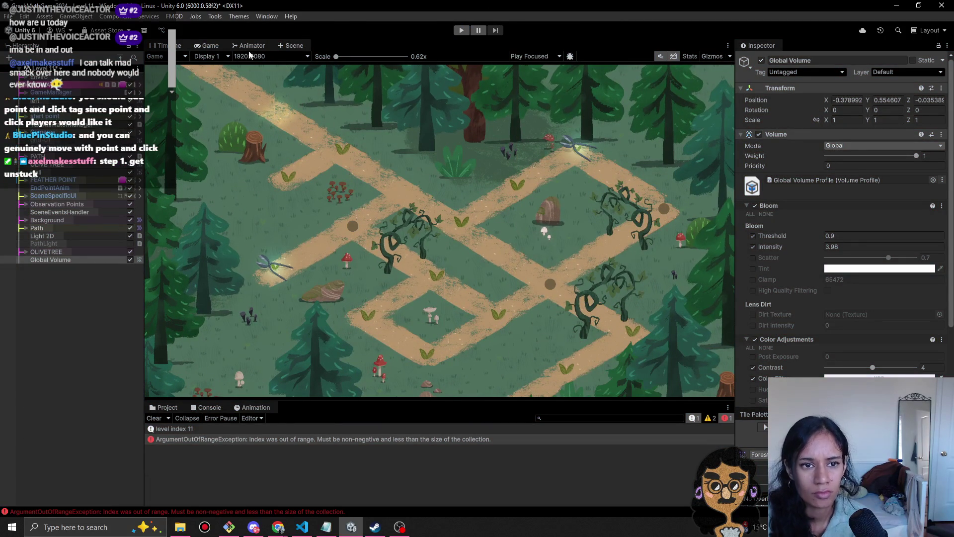
- In the Scene view, pan to the path points, select POINT (12), and restart play mode
{"action": "left_click", "coordinate": [292, 45]}
{"action": "key", "text": "Left"}
{"action": "key", "text": "Down"}
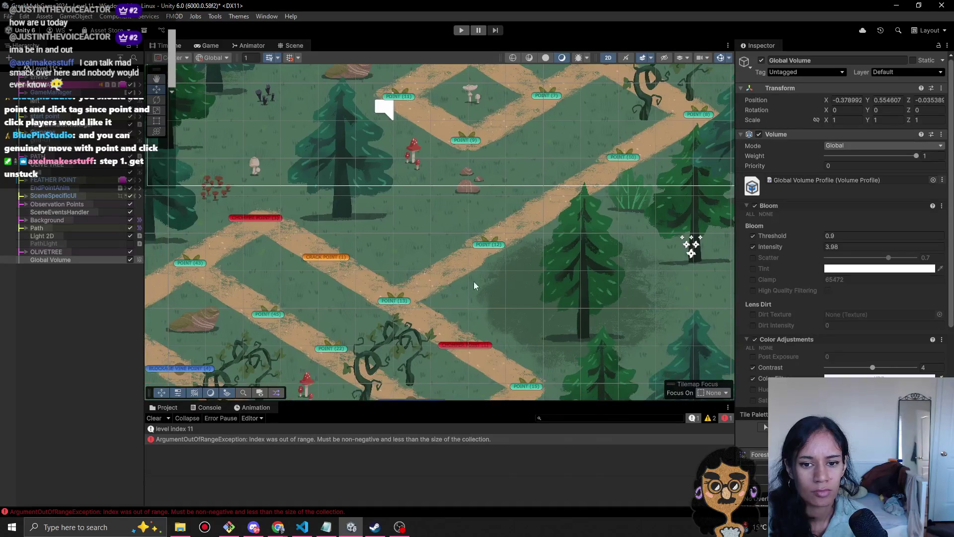
{"action": "left_click", "coordinate": [488, 246]}
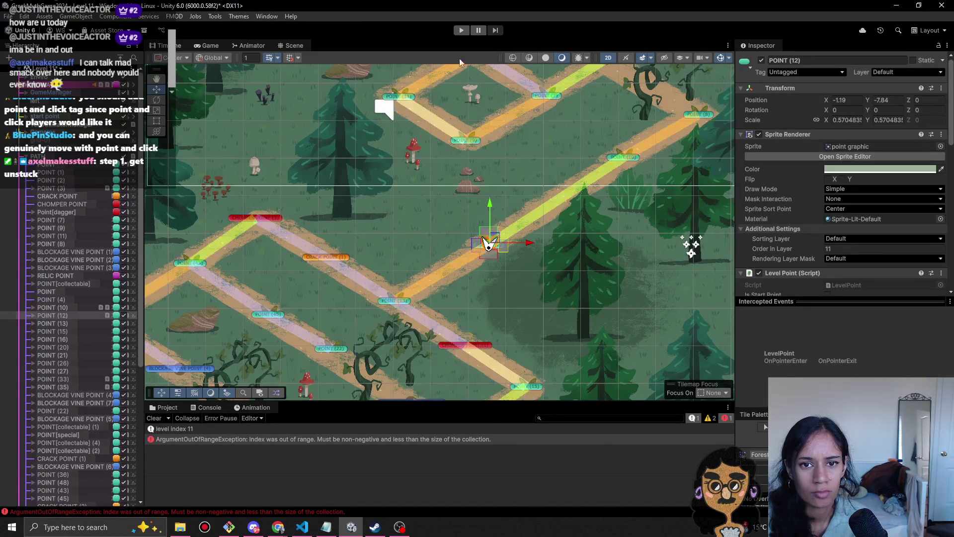
{"action": "left_click", "coordinate": [462, 28]}
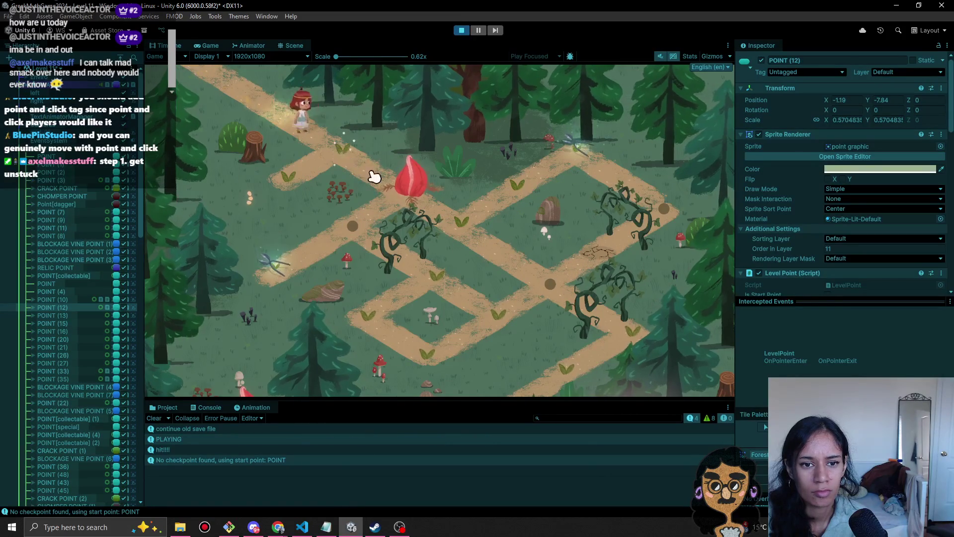
- Walk the character past the red flower and lower points, then strike the vines
{"action": "left_click", "coordinate": [375, 176]}
{"action": "left_click", "coordinate": [531, 183]}
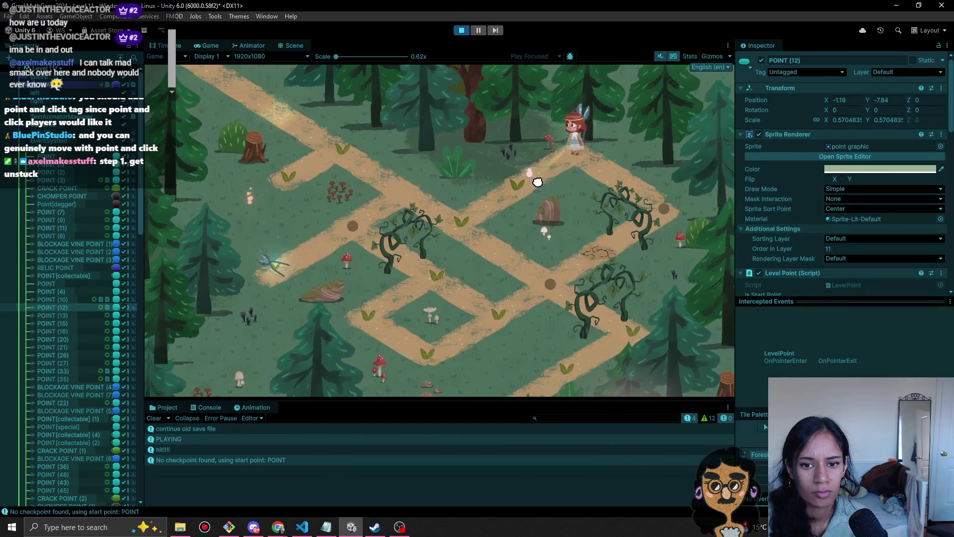
{"action": "left_click", "coordinate": [552, 281]}
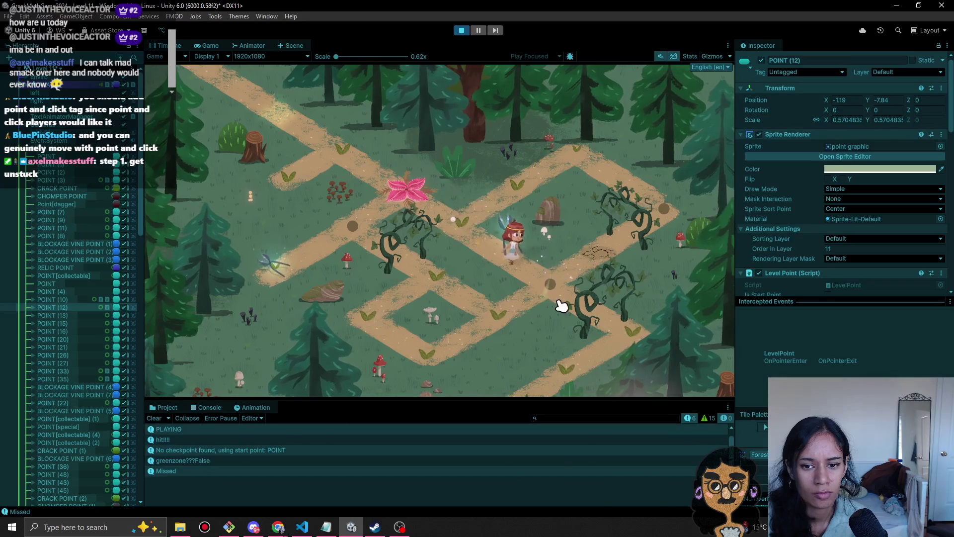
{"action": "left_click", "coordinate": [575, 306]}
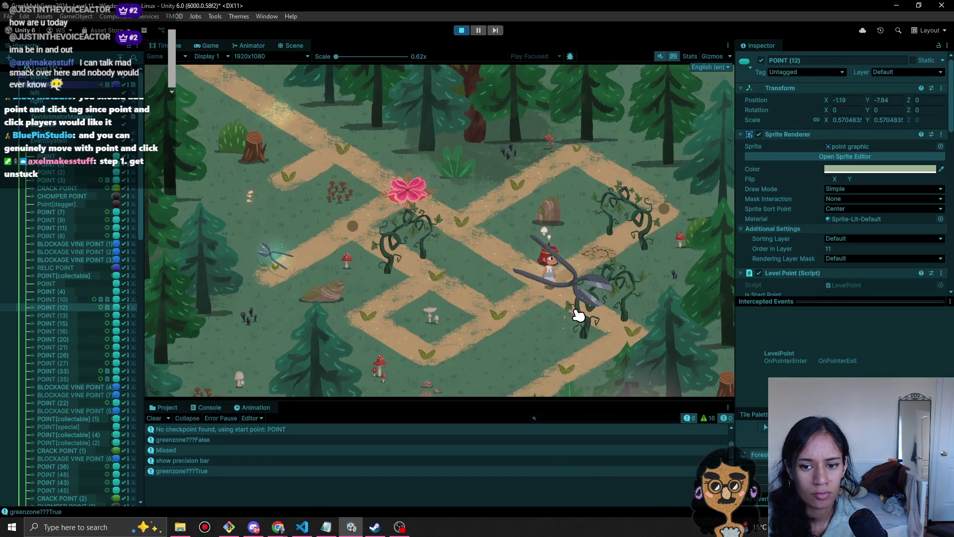
{"action": "left_click", "coordinate": [616, 331]}
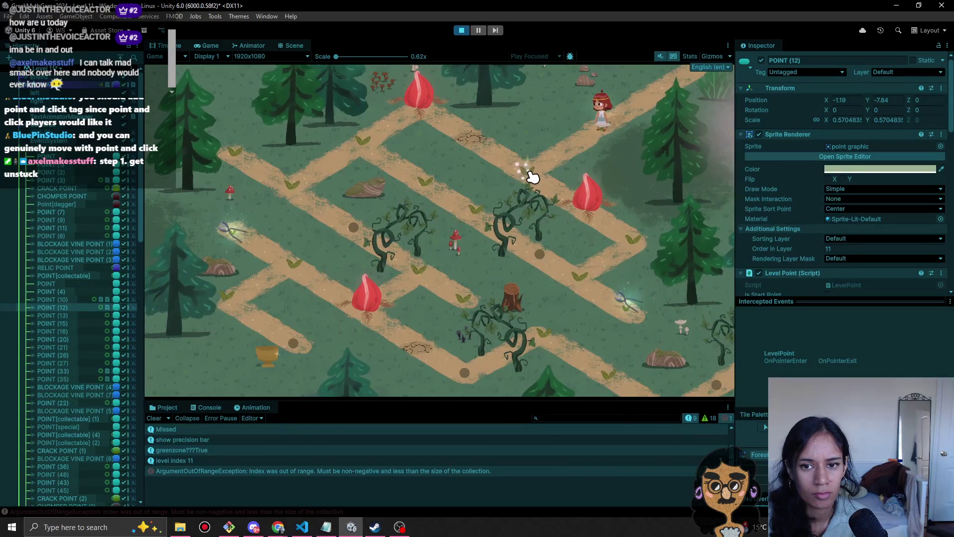
- Read the ArgumentOutOfRangeException stack trace, then check GameManager.cs in VS Code before returning to Unity
{"action": "left_click", "coordinate": [402, 471]}
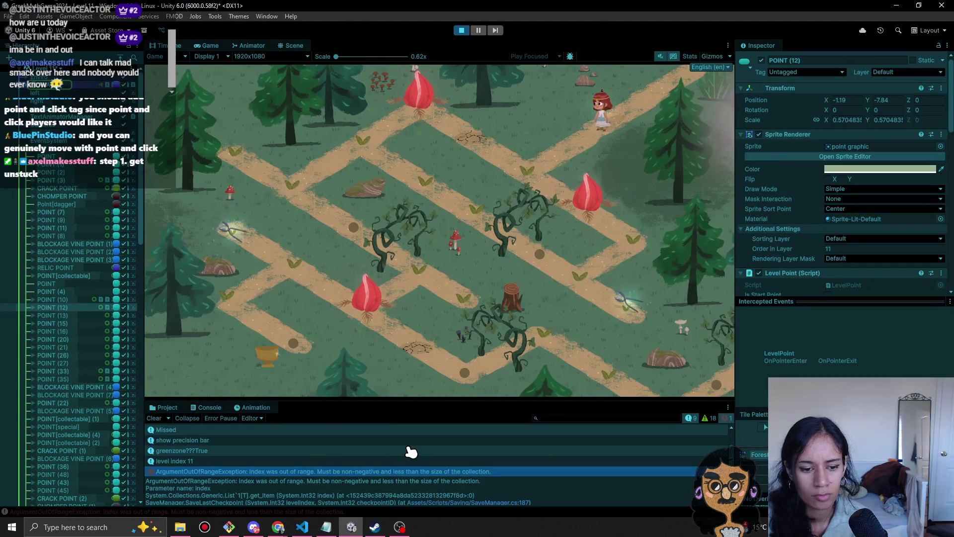
{"action": "scroll", "coordinate": [405, 448], "scroll_direction": "down", "scroll_amount": 1}
{"action": "scroll", "coordinate": [495, 492], "scroll_direction": "down", "scroll_amount": 1}
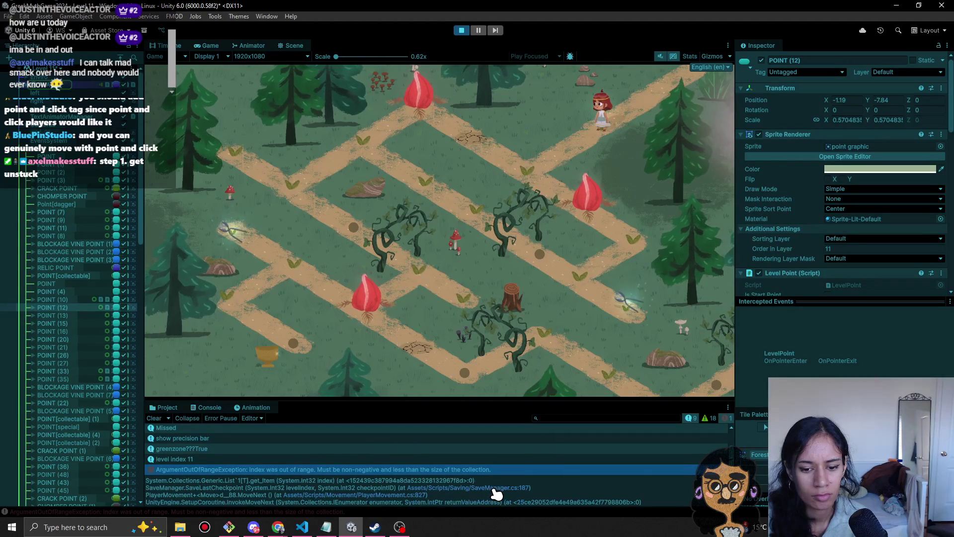
{"action": "scroll", "coordinate": [495, 492], "scroll_direction": "up", "scroll_amount": 2}
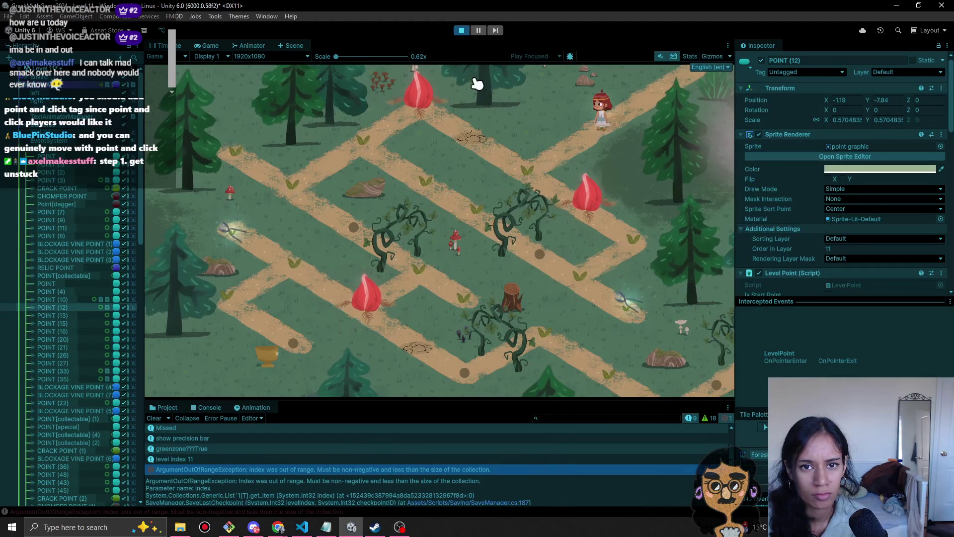
{"action": "left_click", "coordinate": [302, 527]}
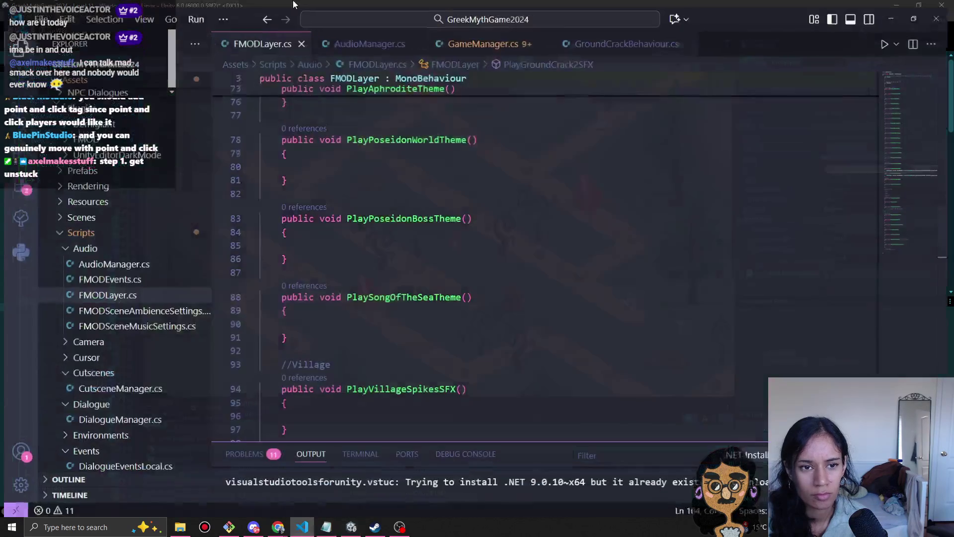
{"action": "left_click", "coordinate": [475, 33]}
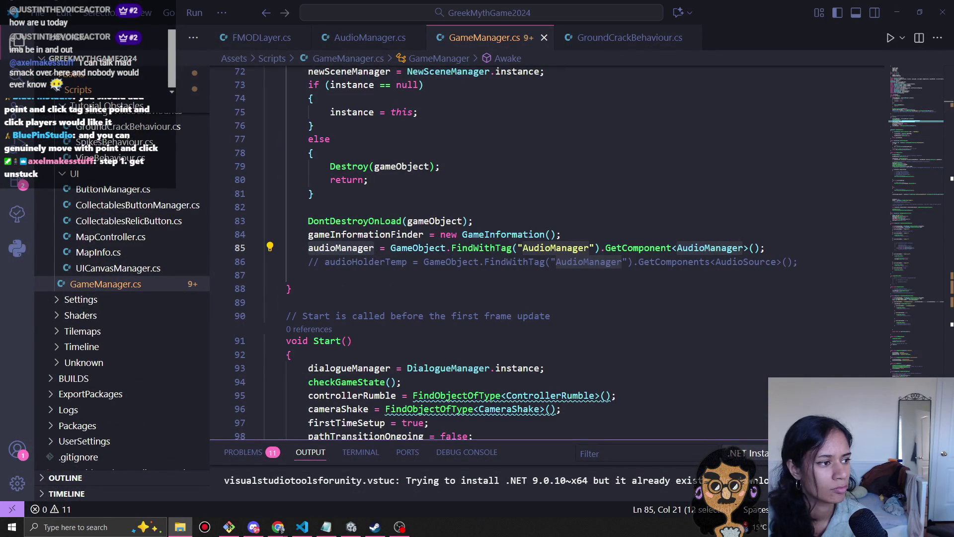
{"action": "key", "text": "alt+Tab"}
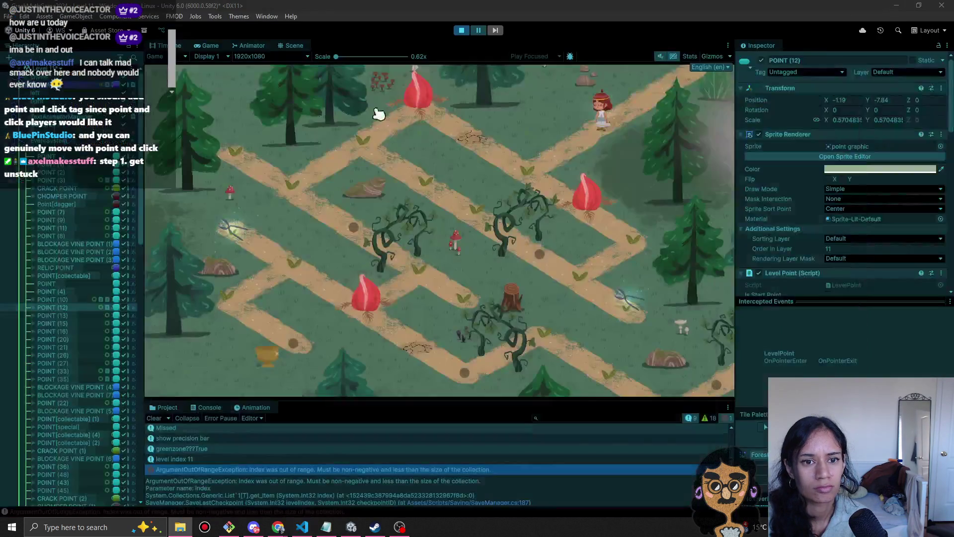
- Stop play mode, save the Level 11 scene, start a new demo game, and show the save data file
{"action": "left_click", "coordinate": [476, 33]}
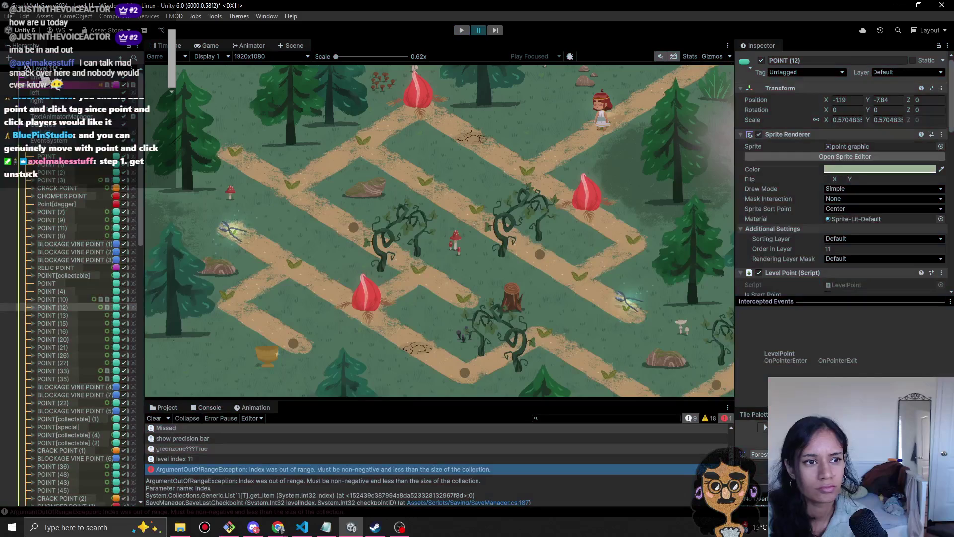
{"action": "left_click", "coordinate": [461, 31]}
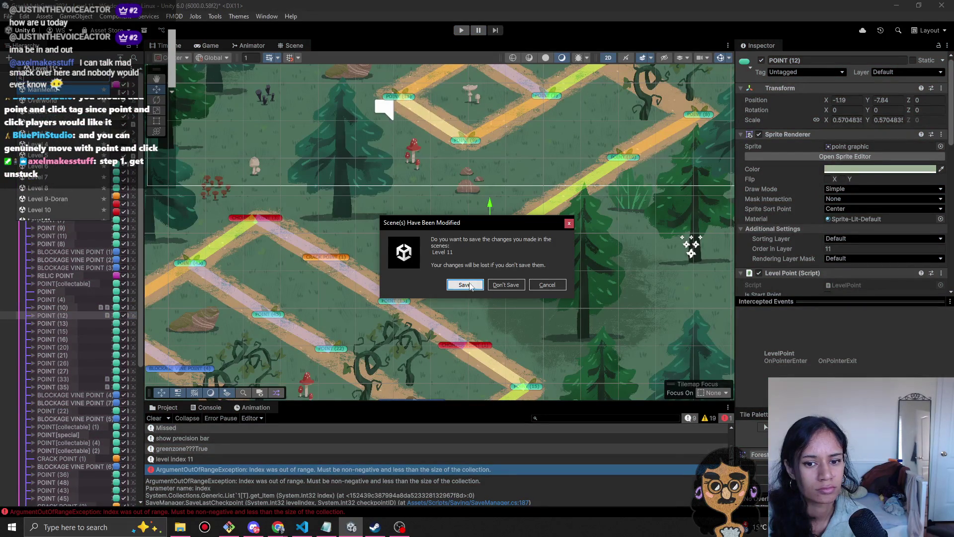
{"action": "left_click", "coordinate": [470, 285]}
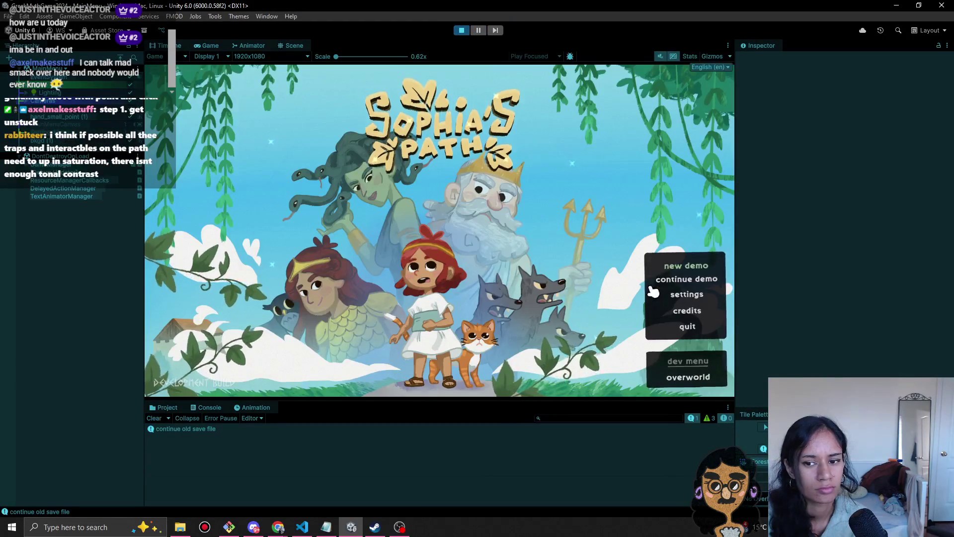
{"action": "left_click", "coordinate": [691, 268]}
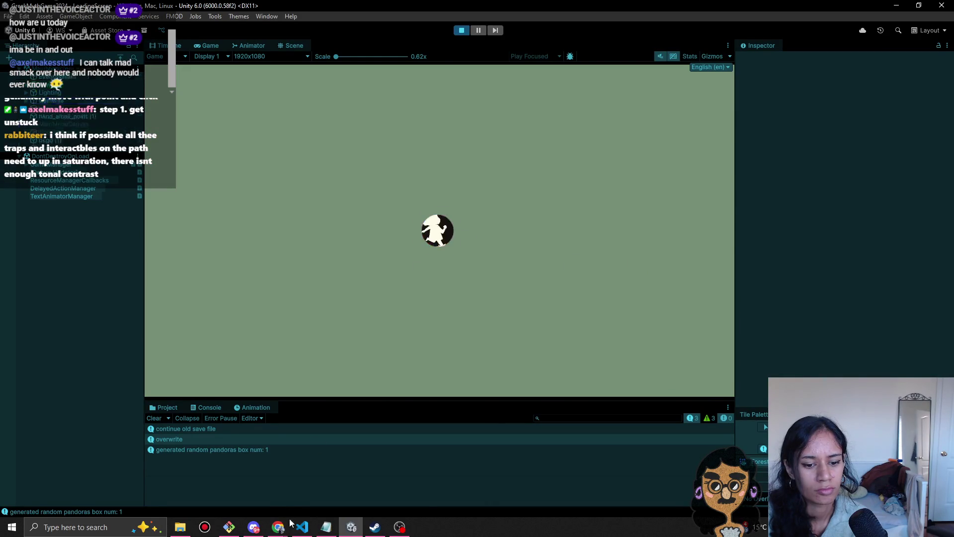
{"action": "left_click", "coordinate": [300, 526]}
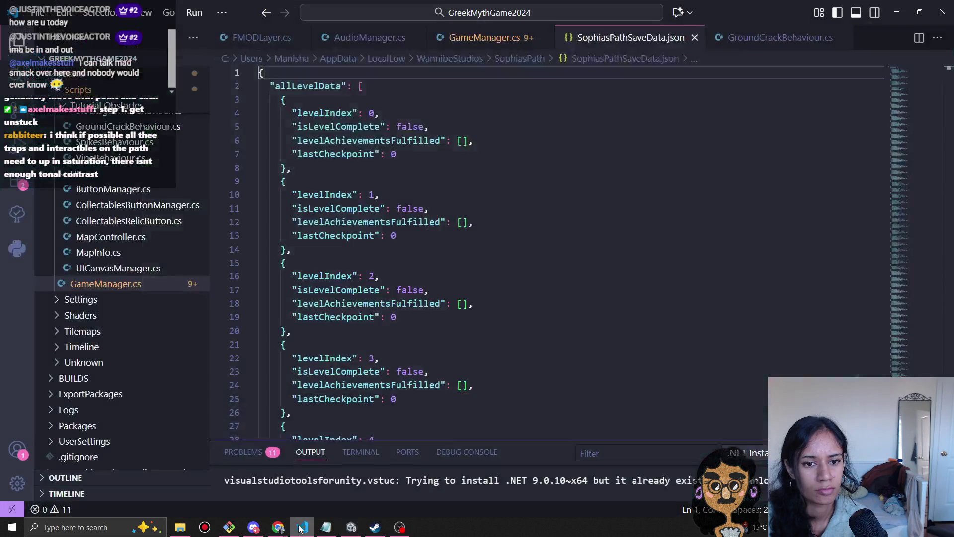
- Leave SophiasPathSaveData.json and return to Unity's new-game intro cutscene
{"action": "left_click", "coordinate": [301, 530]}
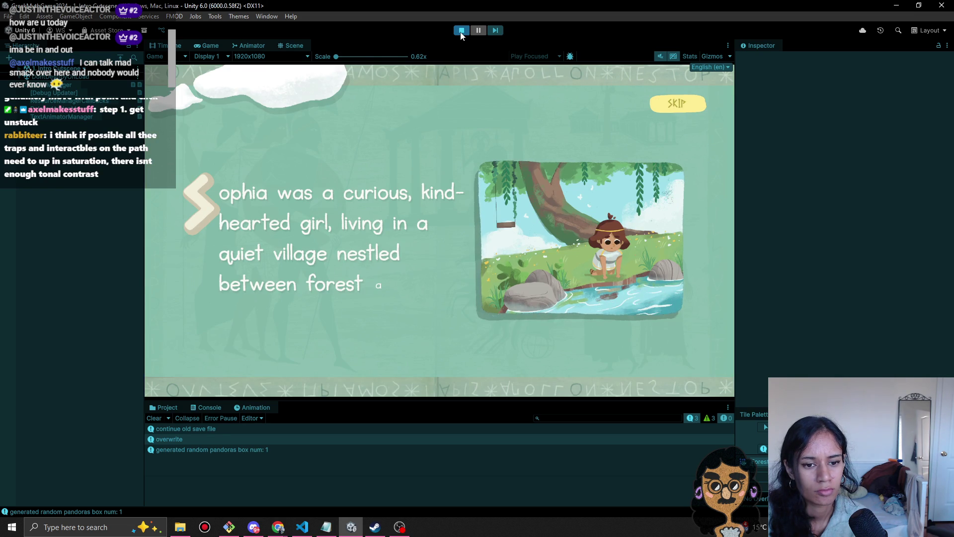
- Stop the intro and open the Hierarchy's scene list to pick the Level 10 scene
{"action": "left_click", "coordinate": [461, 30]}
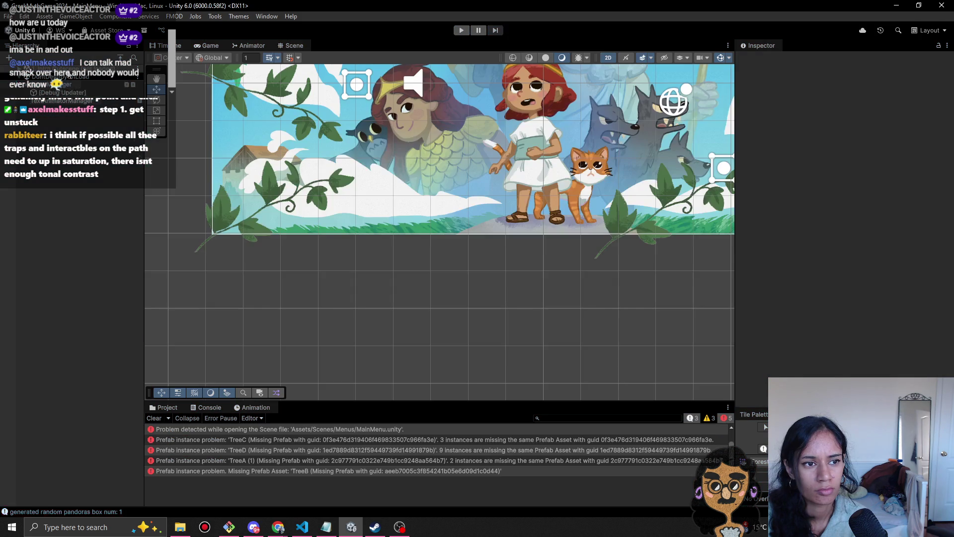
{"action": "left_click", "coordinate": [63, 69]}
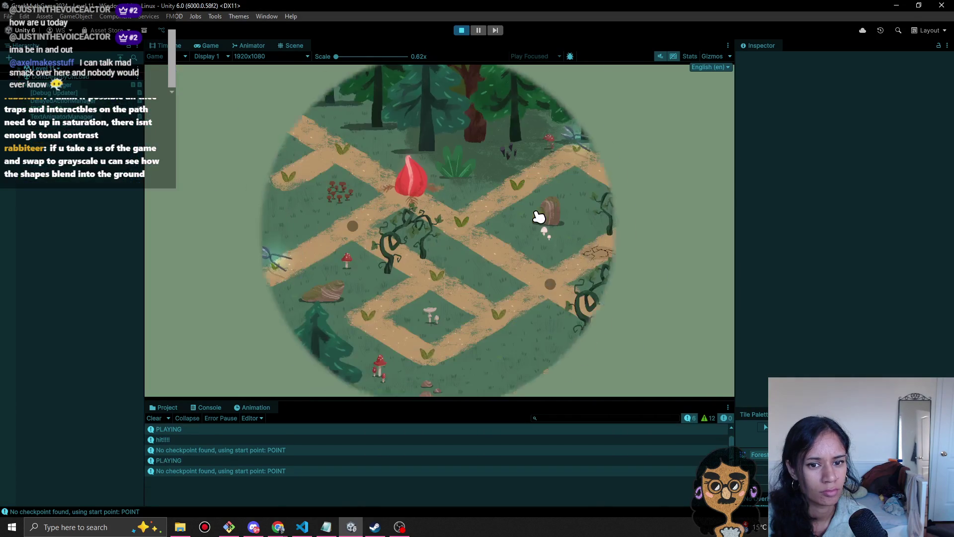
- Play-test Level 10 and turn off Global Volume to compare the look
{"action": "left_click", "coordinate": [462, 30]}
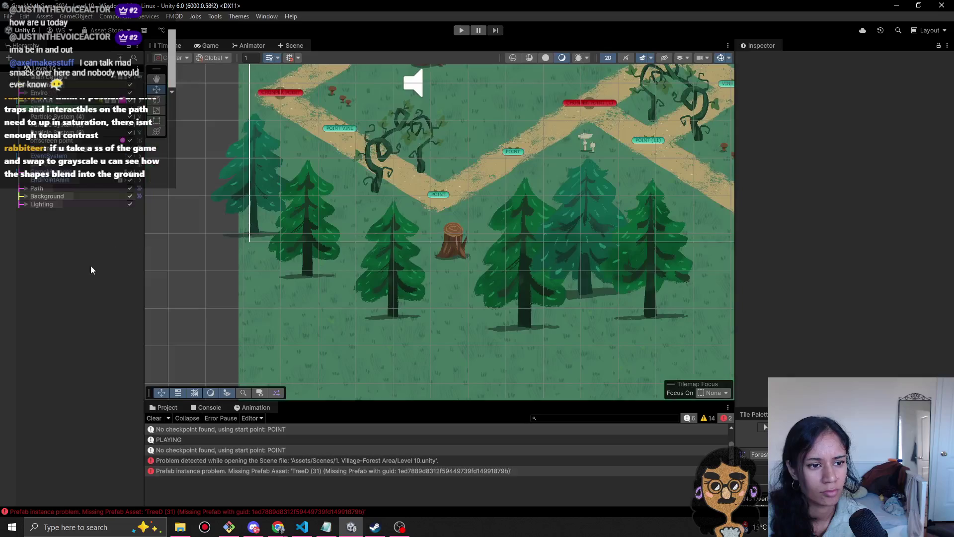
{"action": "key", "text": "ctrl+v"}
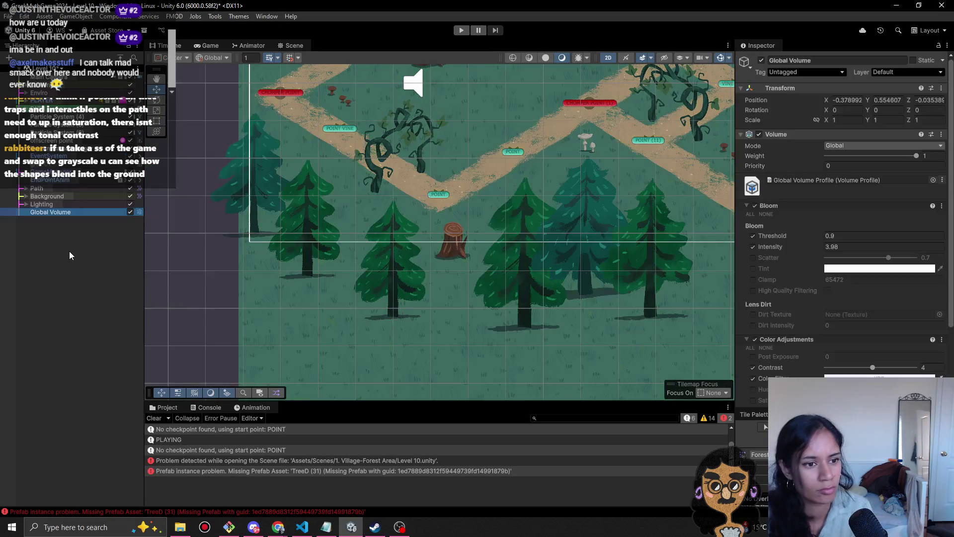
{"action": "left_click", "coordinate": [455, 32]}
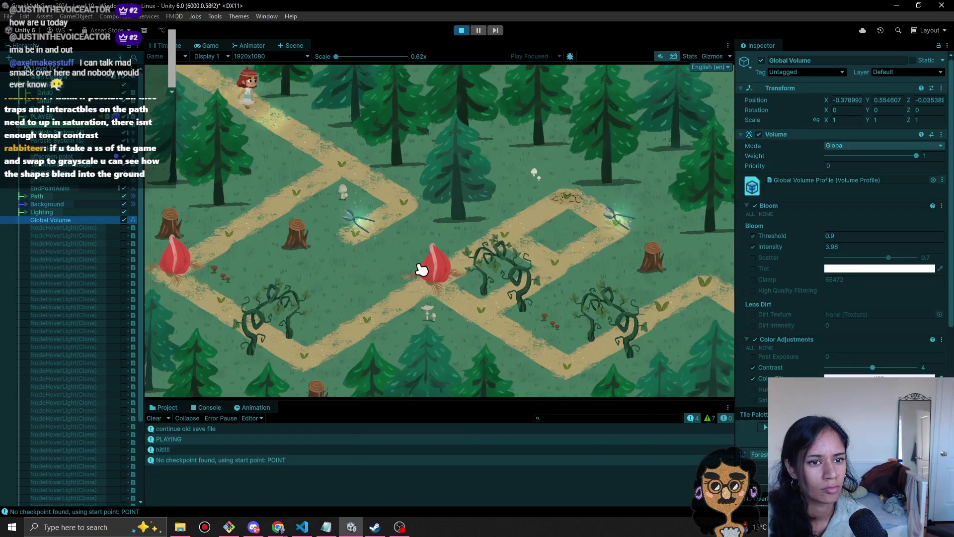
{"action": "left_click", "coordinate": [331, 169]}
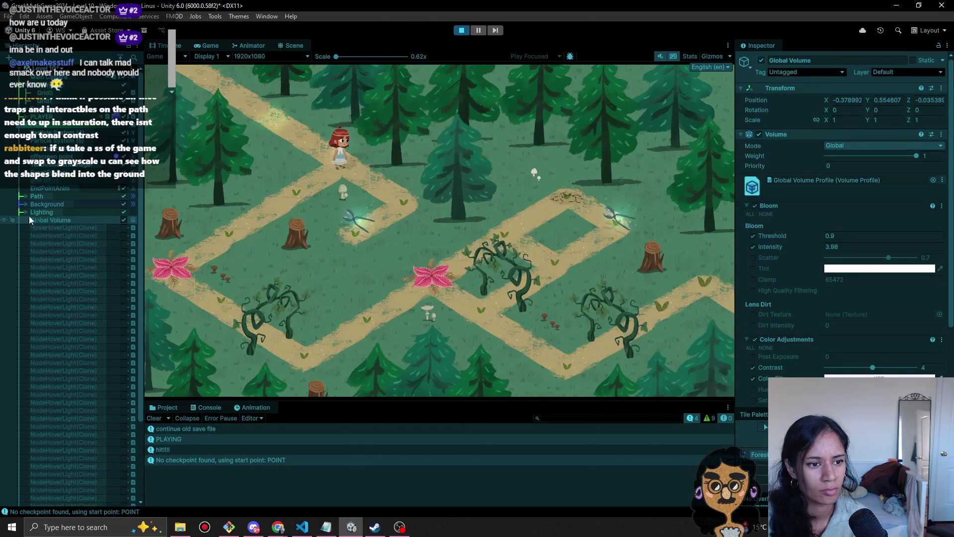
{"action": "left_click", "coordinate": [121, 219]}
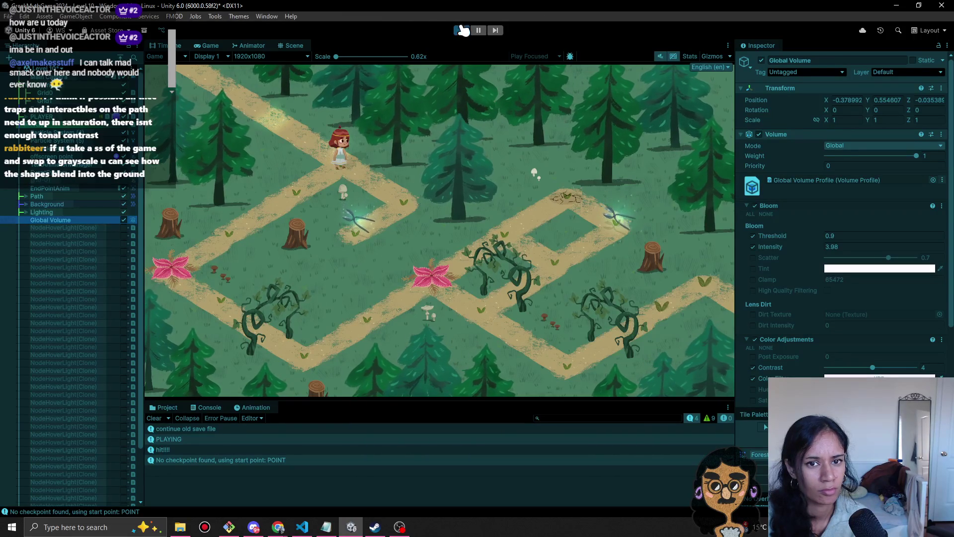
- Enable Post Processing on the Main Camera and stop the test run
{"action": "left_click", "coordinate": [49, 77]}
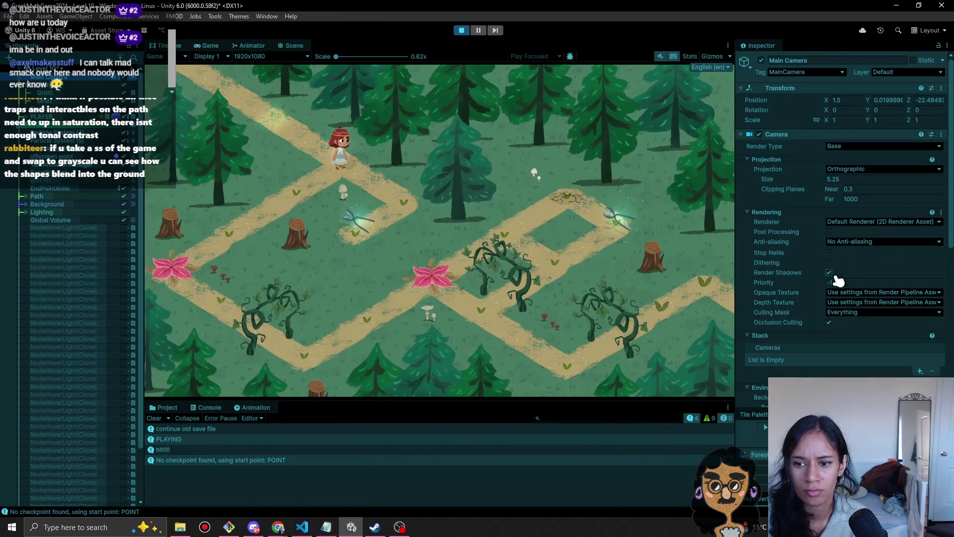
{"action": "scroll", "coordinate": [797, 338], "scroll_direction": "down", "scroll_amount": 5}
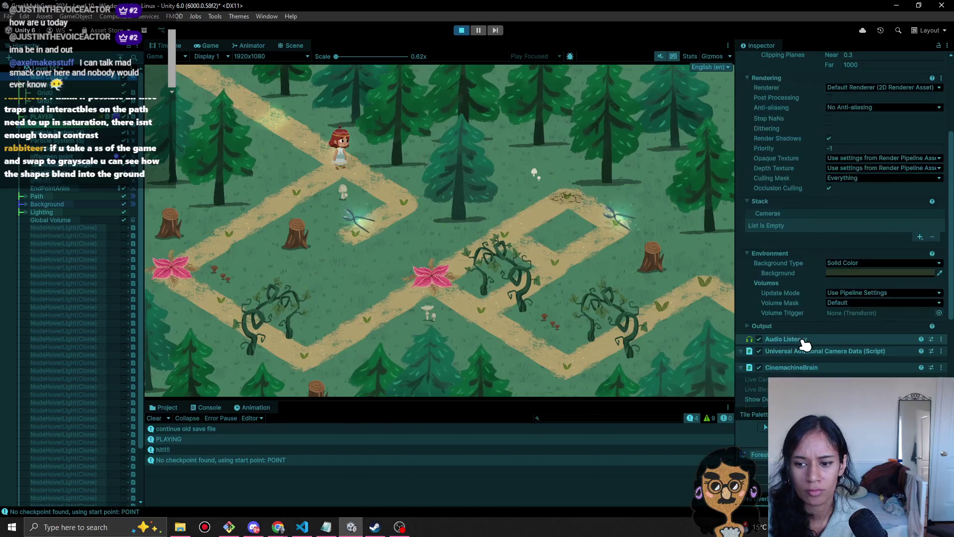
{"action": "scroll", "coordinate": [796, 337], "scroll_direction": "up", "scroll_amount": 5}
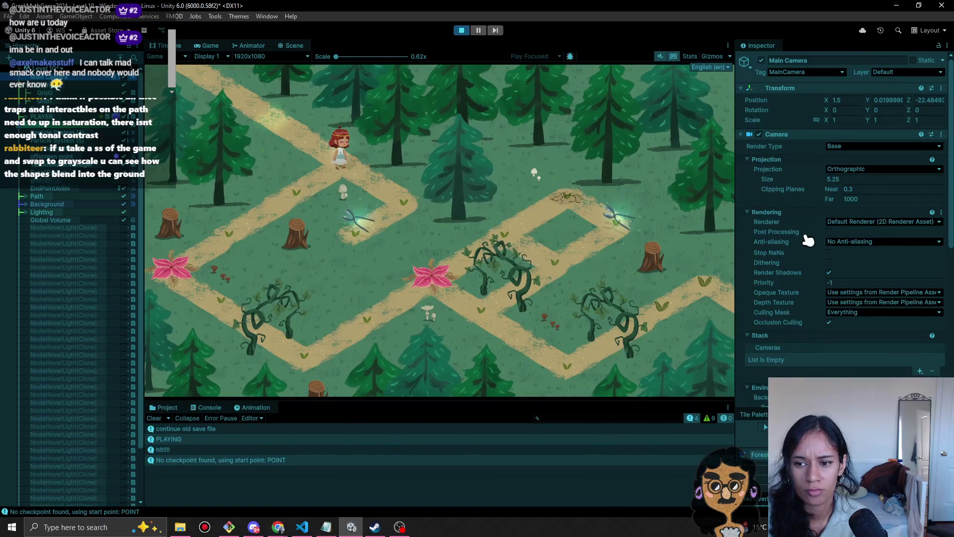
{"action": "left_click", "coordinate": [829, 232]}
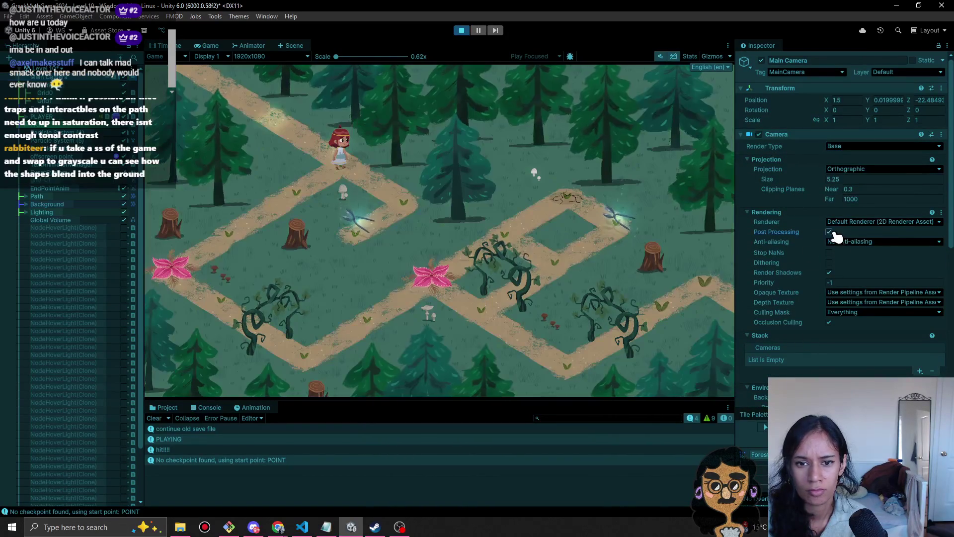
{"action": "left_click", "coordinate": [461, 30]}
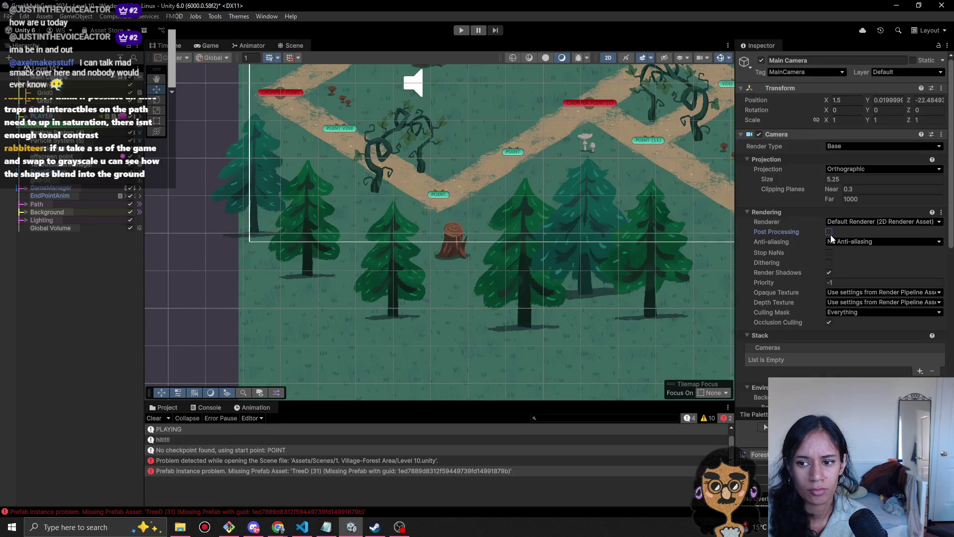
- Rerun the level, walk the character to the glowing node and flower, then stop
{"action": "left_click", "coordinate": [461, 30]}
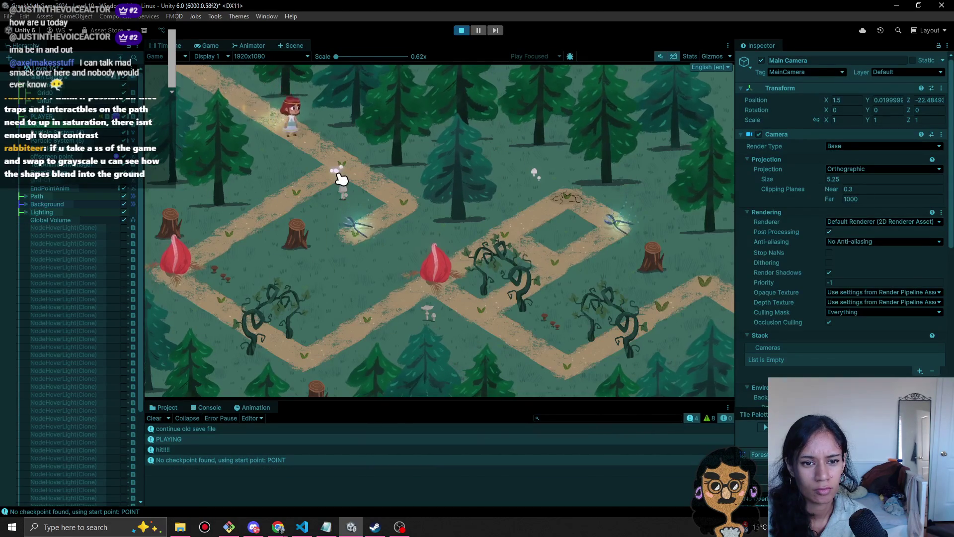
{"action": "left_click", "coordinate": [366, 228]}
{"action": "left_click", "coordinate": [338, 164]}
{"action": "left_click", "coordinate": [223, 244]}
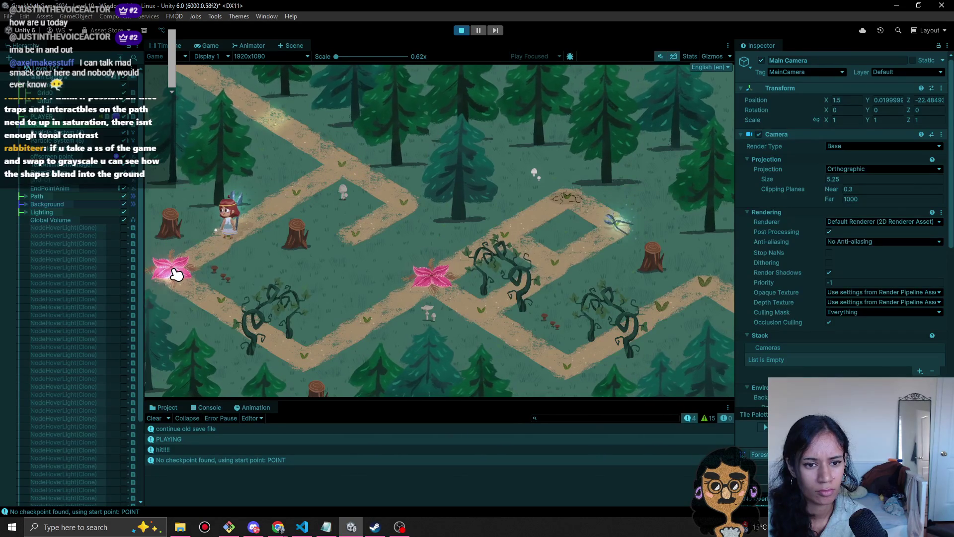
{"action": "left_click", "coordinate": [461, 30]}
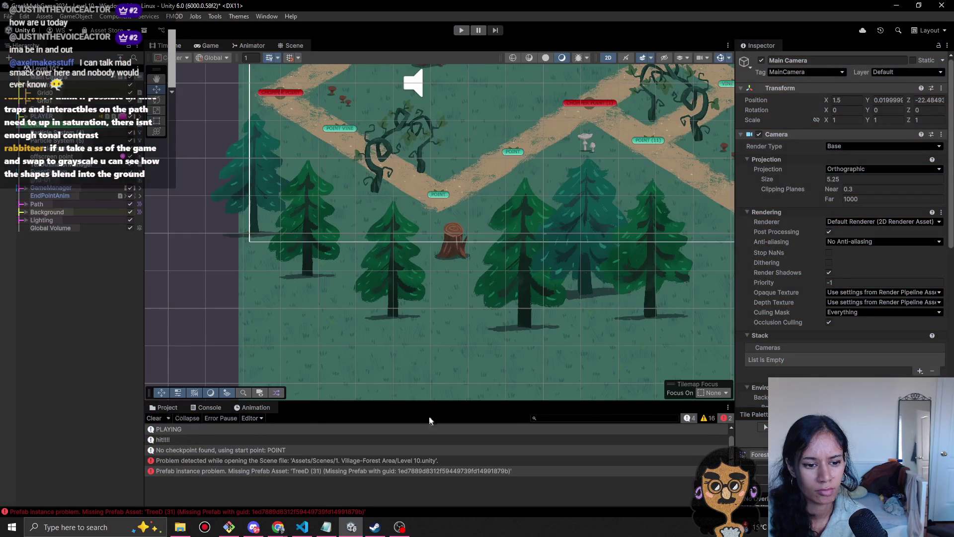
{"action": "left_click", "coordinate": [547, 418]}
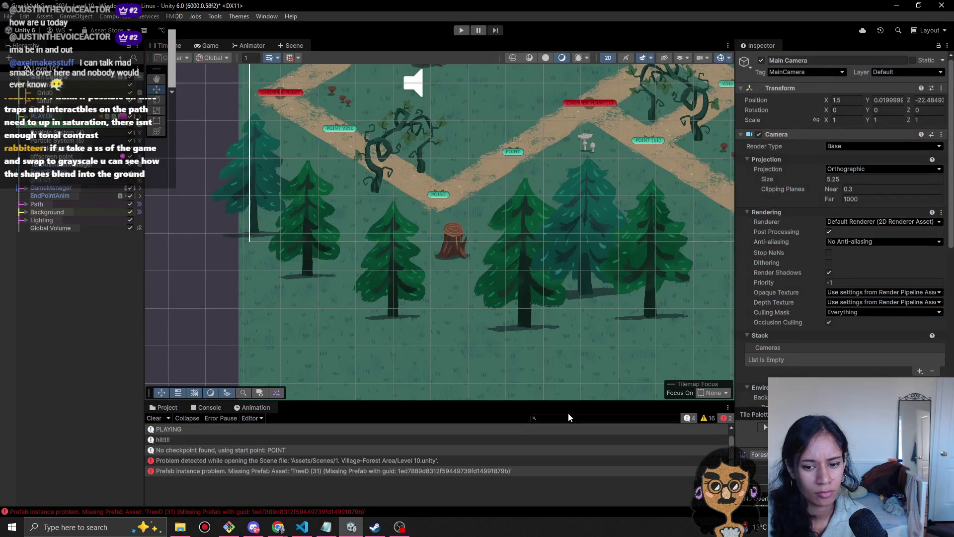
- Search project assets for 'fire' and place the FireHolder brazier beside the upper-left path
{"action": "type", "text": "fire"}
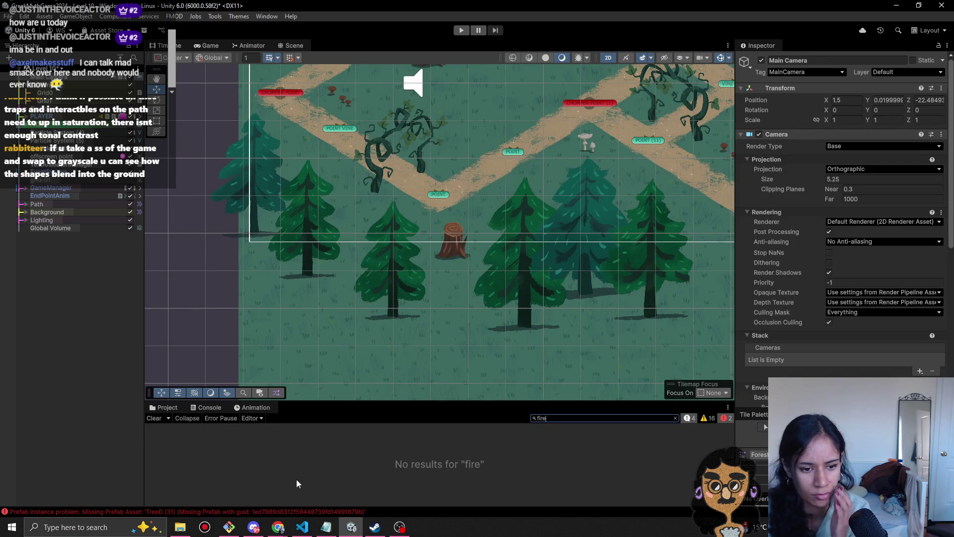
{"action": "key", "text": "BackSpace"}
{"action": "key", "text": "BackSpace"}
{"action": "key", "text": "BackSpace"}
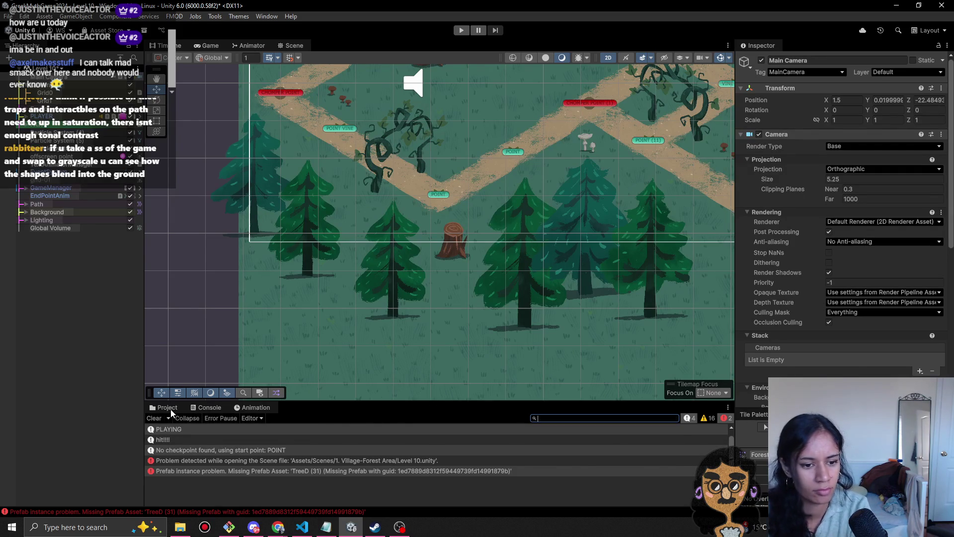
{"action": "left_click", "coordinate": [169, 408]}
{"action": "key", "text": "ctrl+f"}
{"action": "type", "text": "fire"}
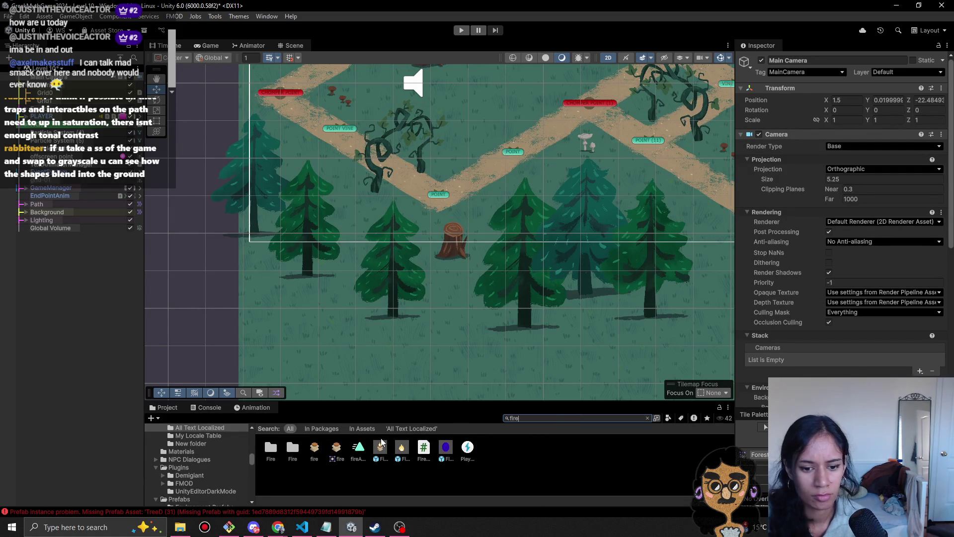
{"action": "mouse_move", "coordinate": [380, 448]}
{"action": "left_mouse_down"}
{"action": "mouse_move", "coordinate": [490, 192]}
{"action": "mouse_move", "coordinate": [454, 104]}
{"action": "left_mouse_up"}
{"action": "scroll", "coordinate": [455, 103], "scroll_direction": "down", "scroll_amount": 3}
{"action": "mouse_move", "coordinate": [455, 103]}
{"action": "left_mouse_down"}
{"action": "mouse_move", "coordinate": [454, 229]}
{"action": "mouse_move", "coordinate": [387, 329]}
{"action": "mouse_move", "coordinate": [480, 165]}
{"action": "mouse_move", "coordinate": [386, 103]}
{"action": "mouse_move", "coordinate": [342, 124]}
{"action": "mouse_move", "coordinate": [320, 163]}
{"action": "left_mouse_up"}
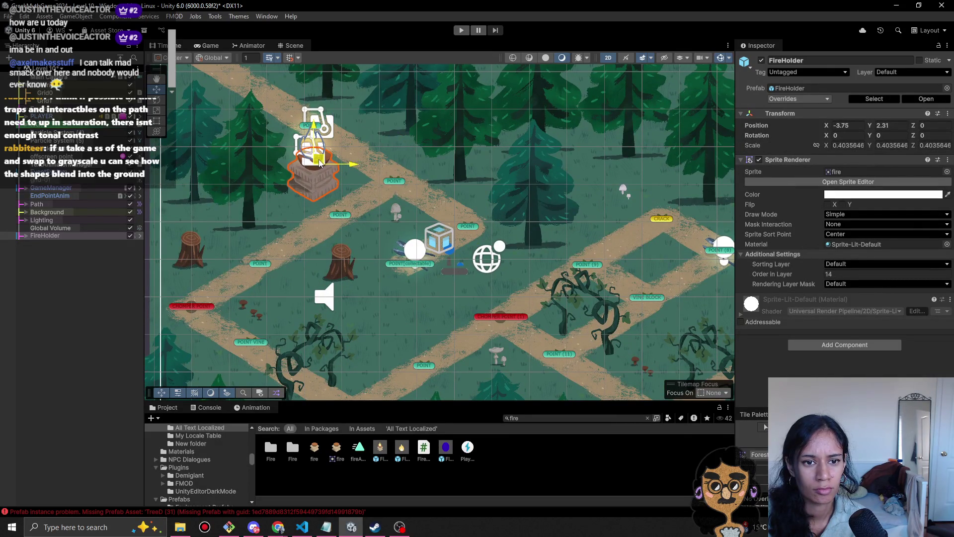
{"action": "left_click", "coordinate": [461, 31]}
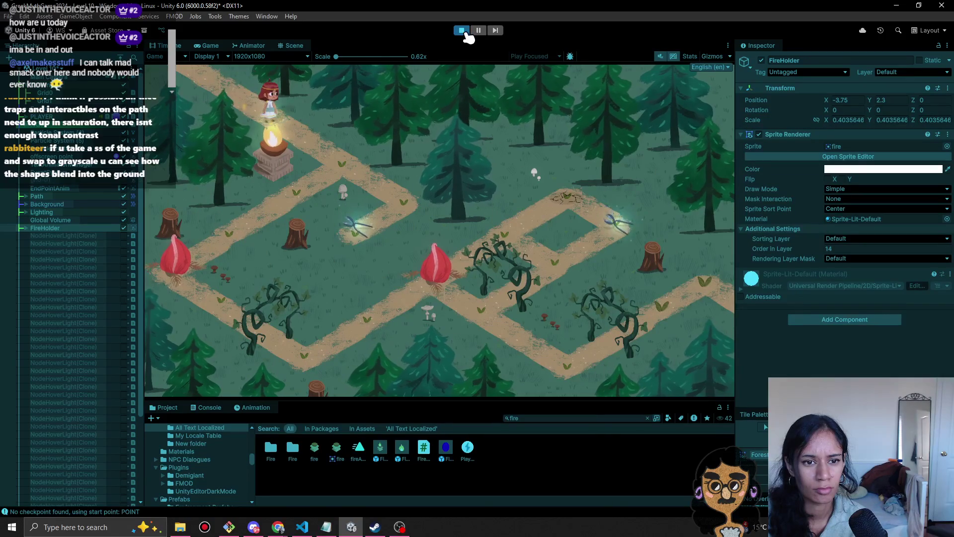
{"action": "left_click", "coordinate": [341, 166]}
{"action": "left_click", "coordinate": [295, 197]}
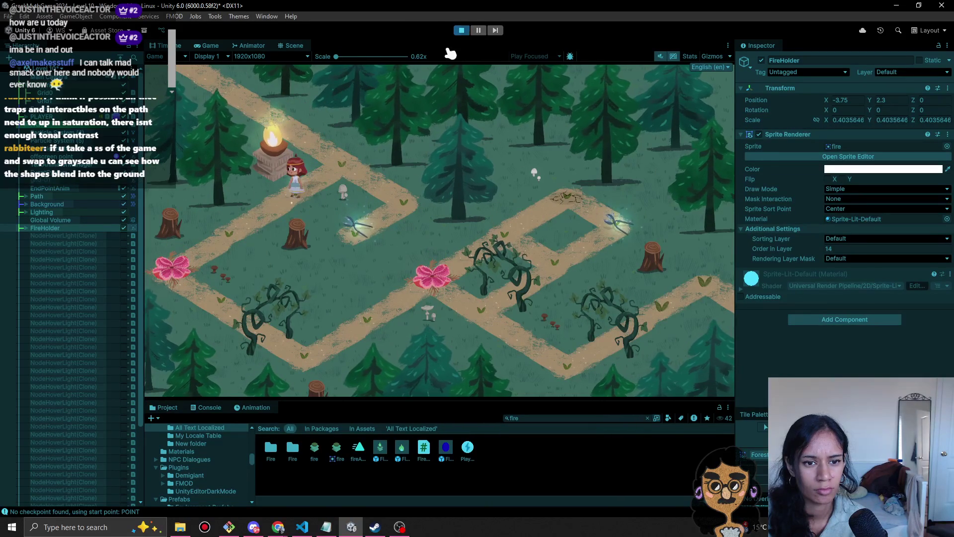
{"action": "left_click", "coordinate": [239, 231]}
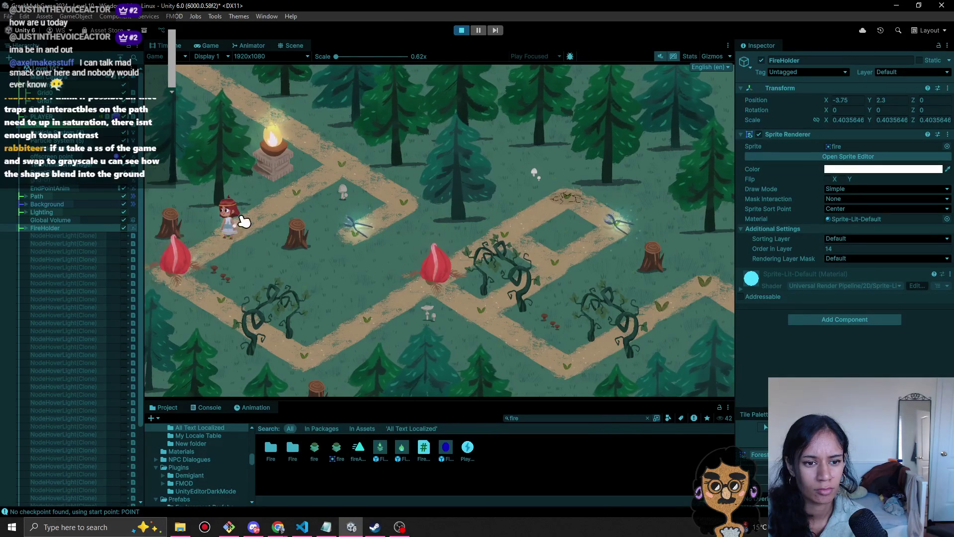
{"action": "left_click", "coordinate": [305, 193]}
{"action": "left_click", "coordinate": [221, 239]}
{"action": "left_click", "coordinate": [293, 201]}
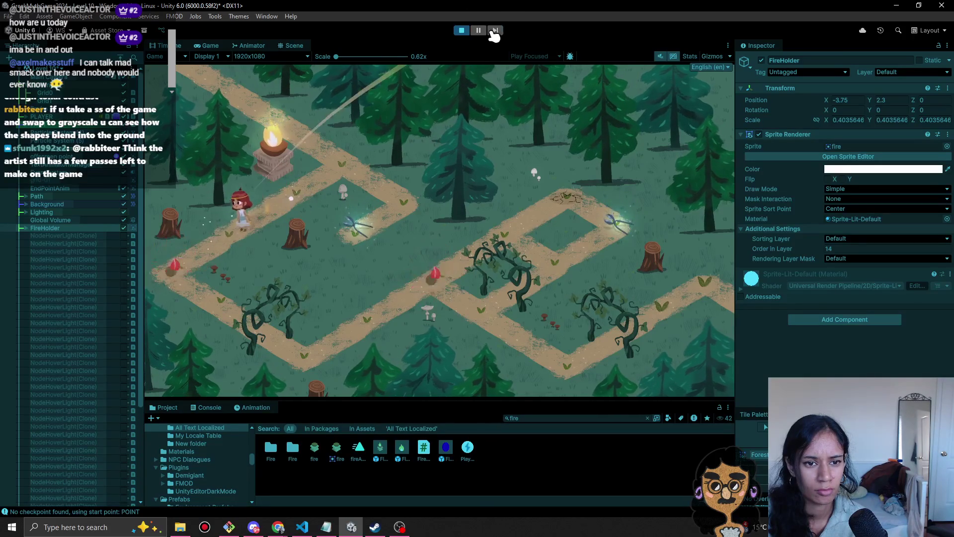
{"action": "left_click", "coordinate": [462, 30]}
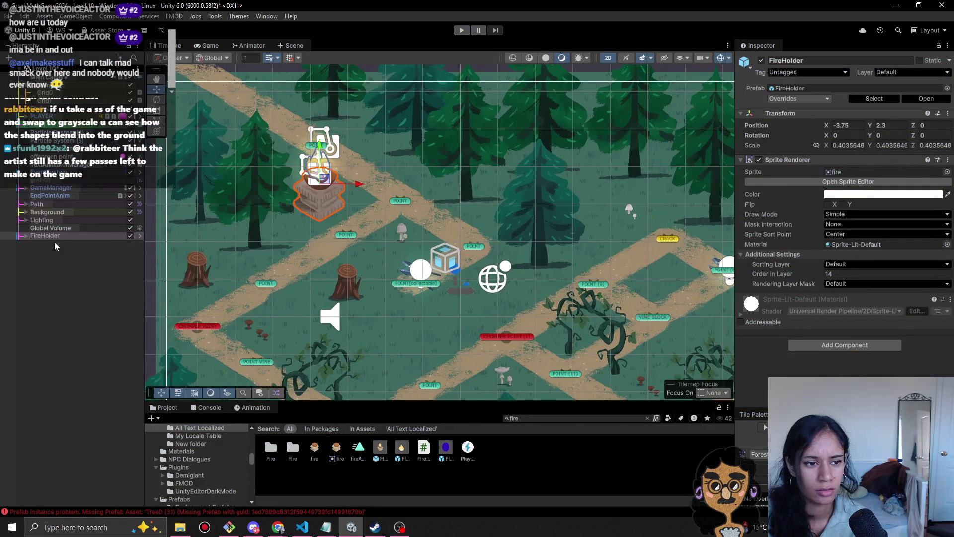
- Raise the FireHolder > Fire Plate > Fire sprite's Order in Layer to 24
{"action": "left_click", "coordinate": [26, 235]}
{"action": "left_click", "coordinate": [32, 243]}
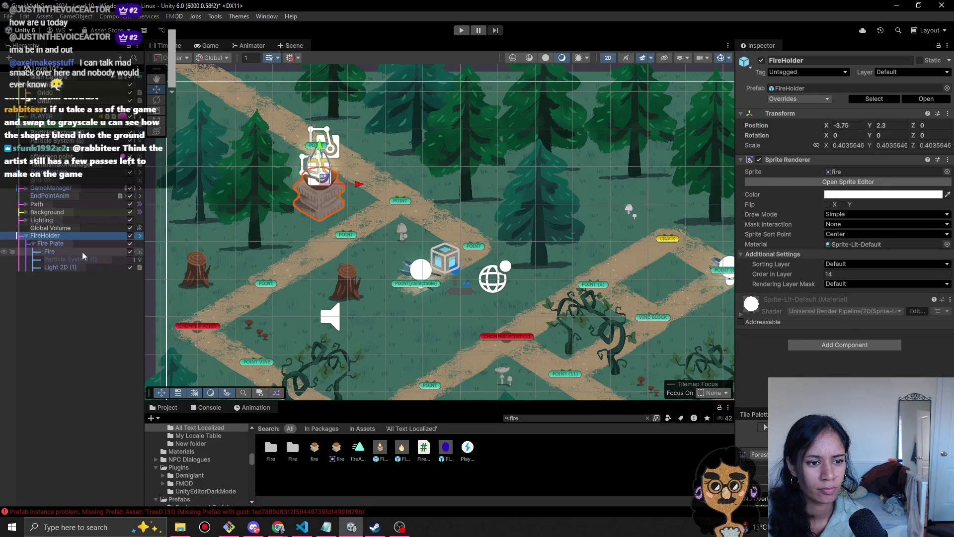
{"action": "left_click", "coordinate": [88, 252]}
{"action": "left_click_drag", "start_coordinate": [809, 249], "coordinate": [817, 251]}
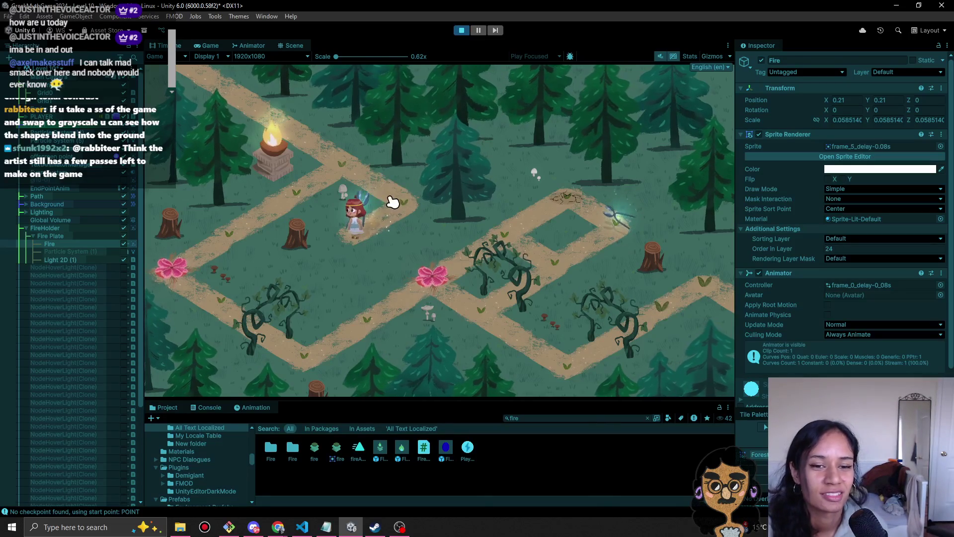
- Walk the character past the brazier, stop the test, and pick the white mushroom
{"action": "left_click", "coordinate": [353, 166]}
{"action": "left_click", "coordinate": [303, 187]}
{"action": "key", "text": "ctrl+p"}
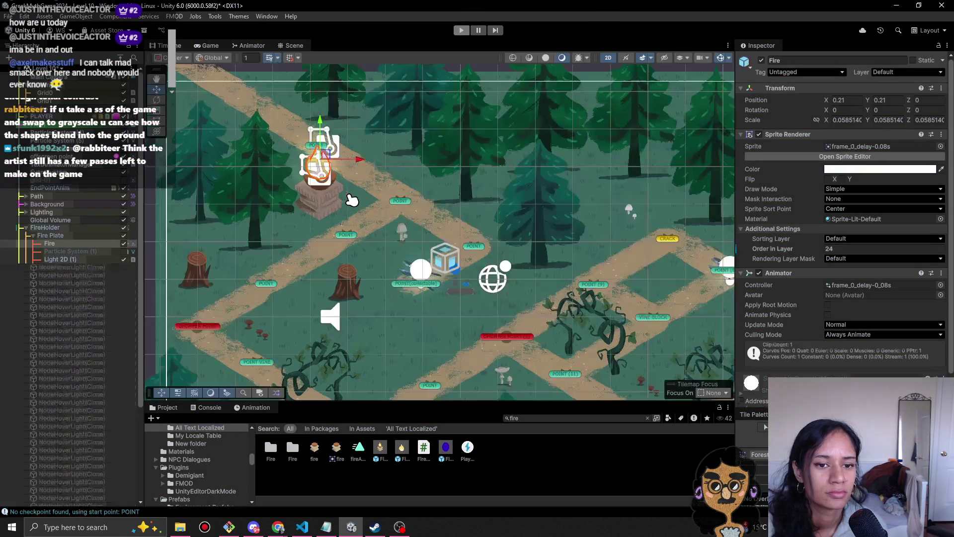
{"action": "left_click", "coordinate": [401, 236]}
{"action": "left_click", "coordinate": [402, 233]}
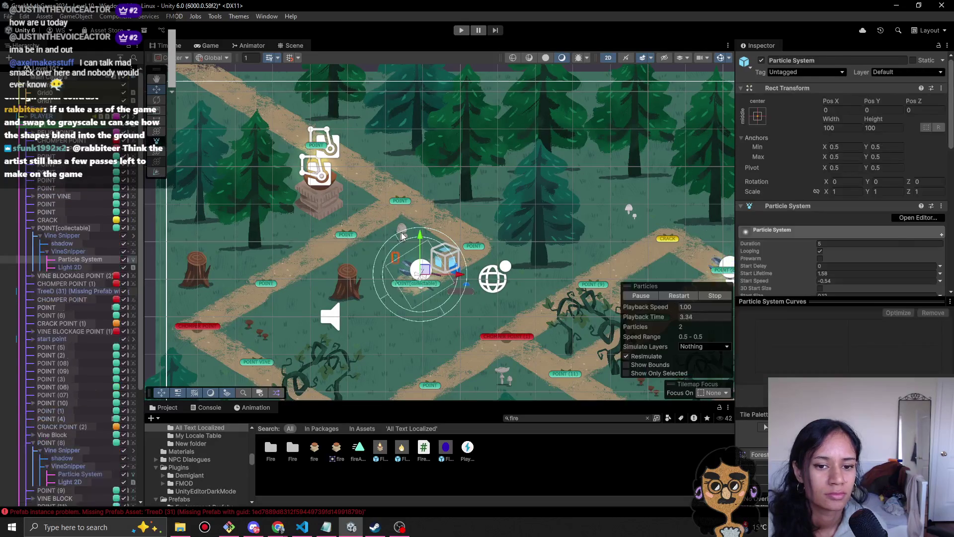
- Give forest-mushroom-white-4 the WhiteShroom material, found by filtering the picker for 'white'
{"action": "left_click", "coordinate": [403, 229]}
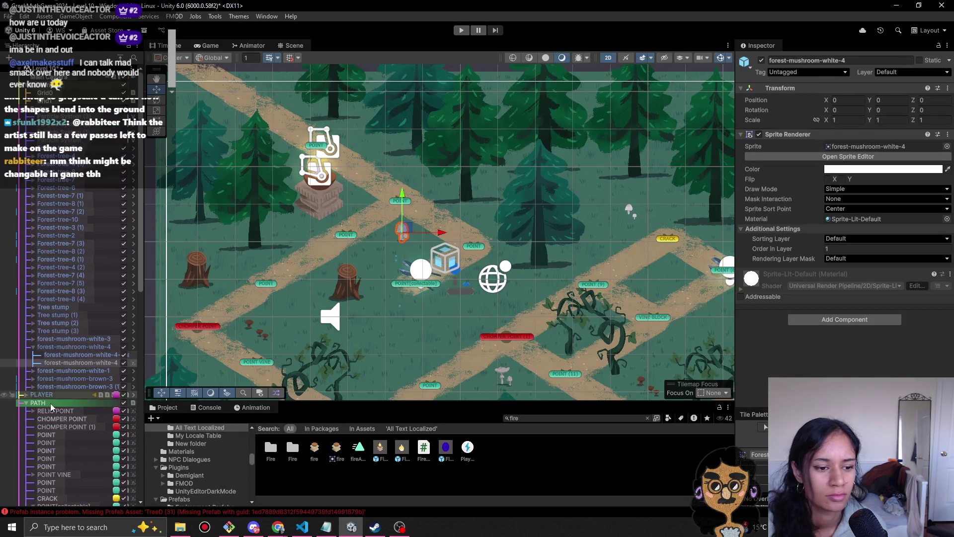
{"action": "left_click", "coordinate": [946, 219]}
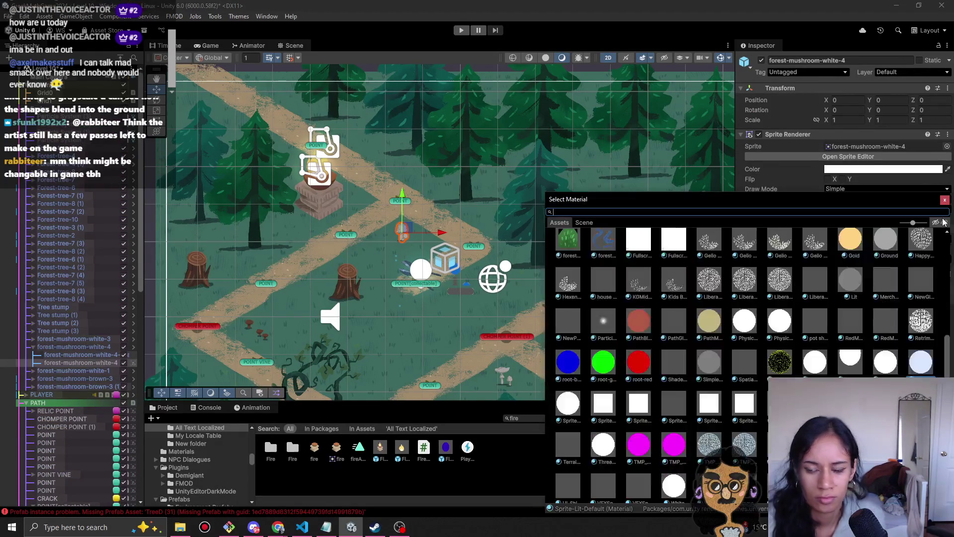
{"action": "type", "text": "white"}
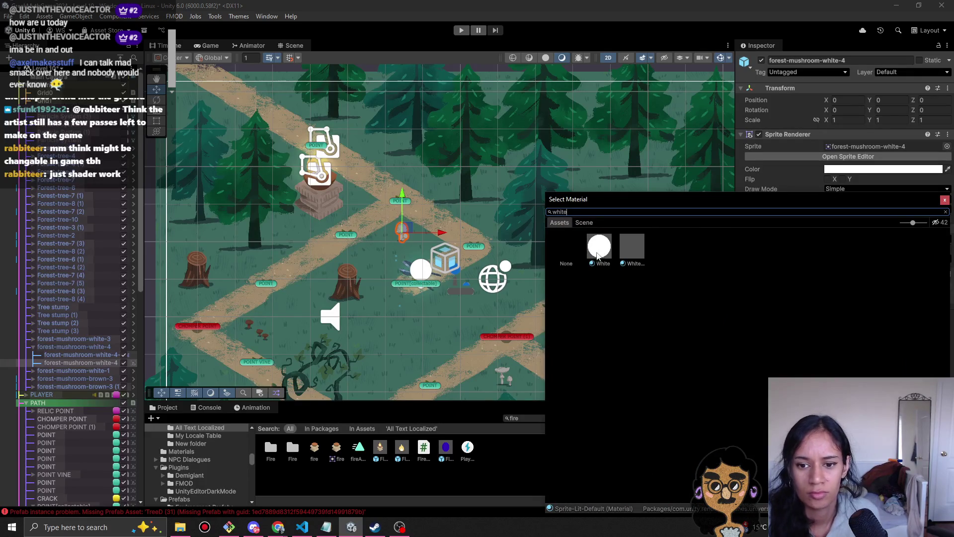
{"action": "left_click", "coordinate": [599, 247]}
{"action": "double_click", "coordinate": [637, 258]}
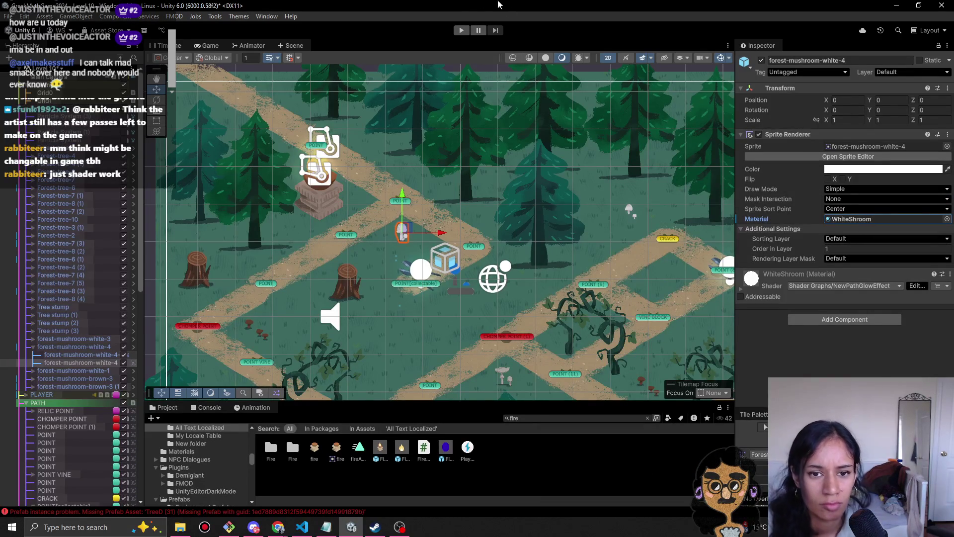
{"action": "left_click", "coordinate": [462, 31]}
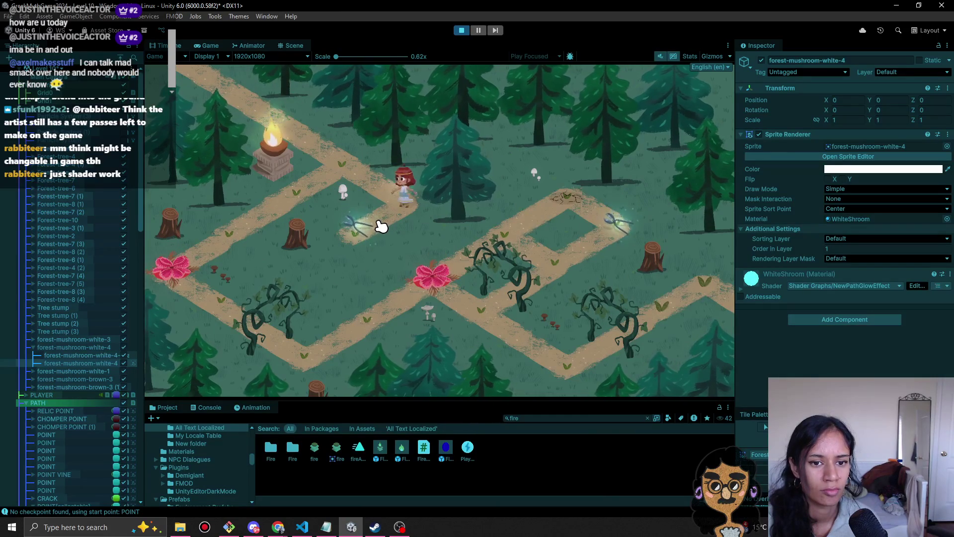
- Walk the character along the path to the lower stretch, then exit play mode
{"action": "left_click", "coordinate": [358, 224]}
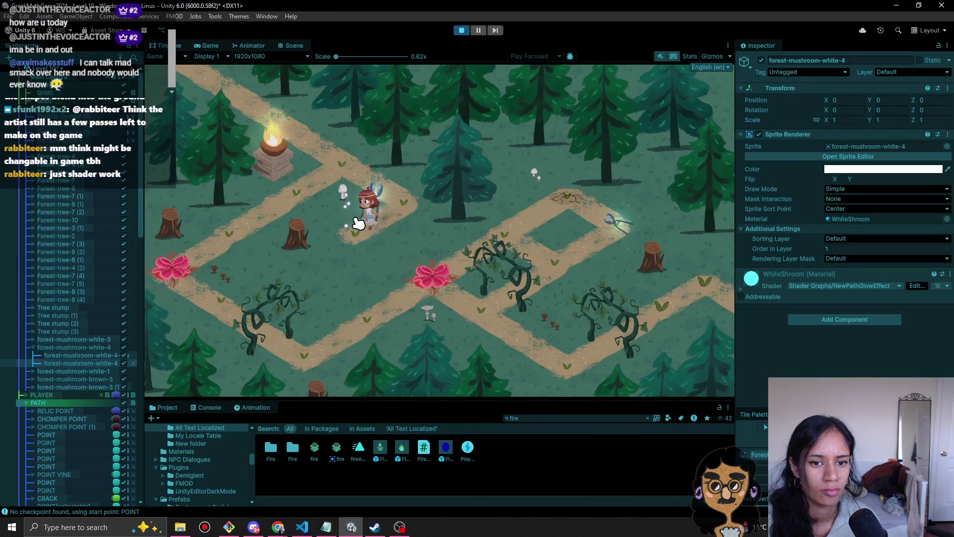
{"action": "left_click", "coordinate": [349, 161]}
{"action": "left_click", "coordinate": [311, 195]}
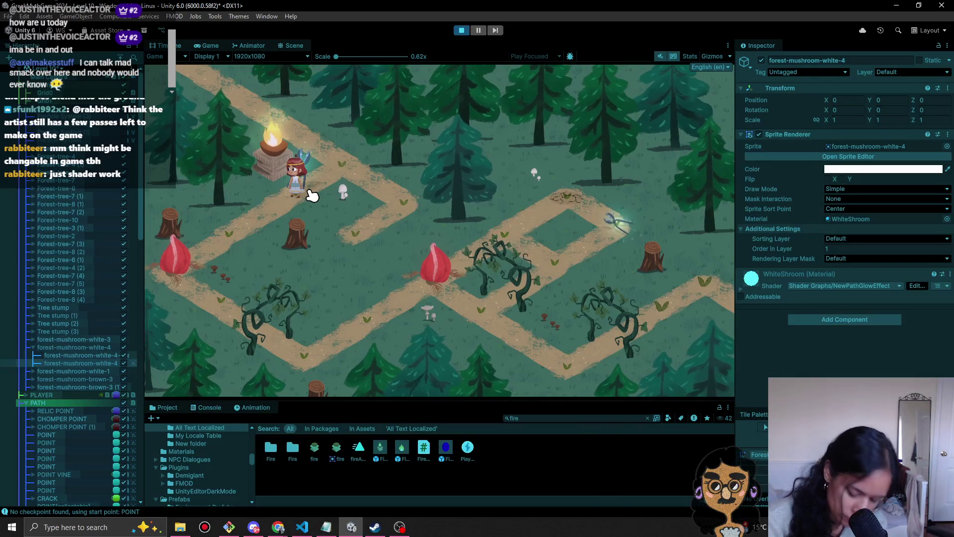
{"action": "left_click", "coordinate": [242, 229]}
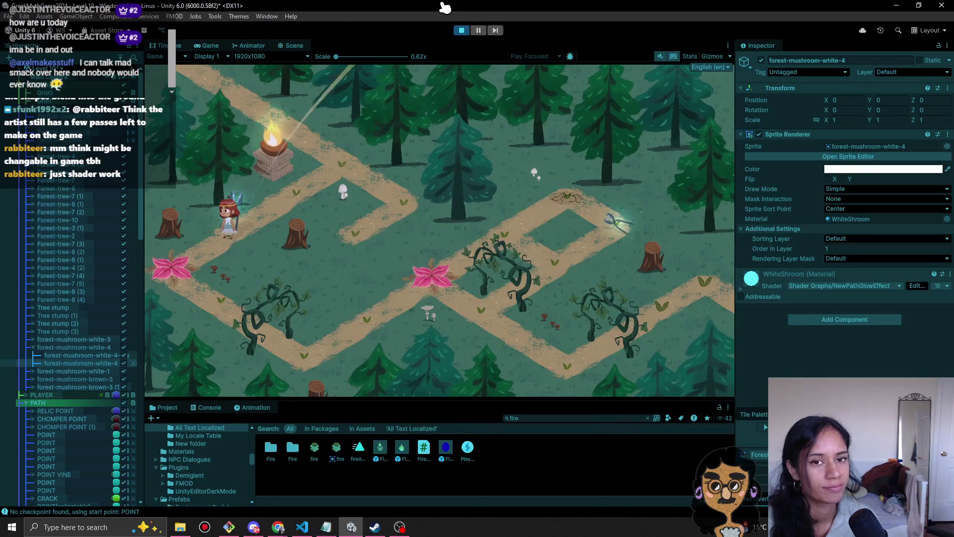
{"action": "left_click", "coordinate": [461, 30]}
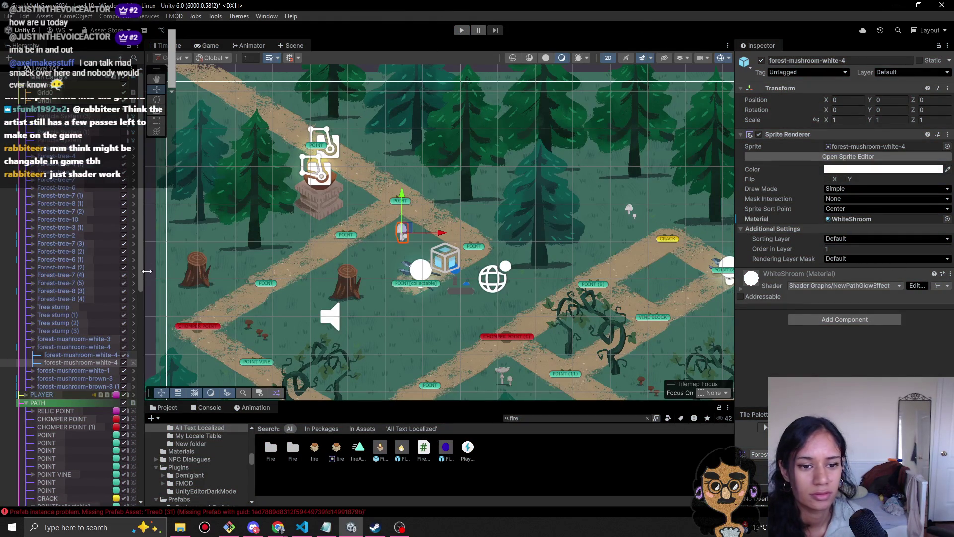
{"action": "left_click_drag", "start_coordinate": [363, 290], "coordinate": [446, 226]}
- Select CHOMPER POINT and search project assets for 'chomper', showing three matches
{"action": "left_click", "coordinate": [280, 265]}
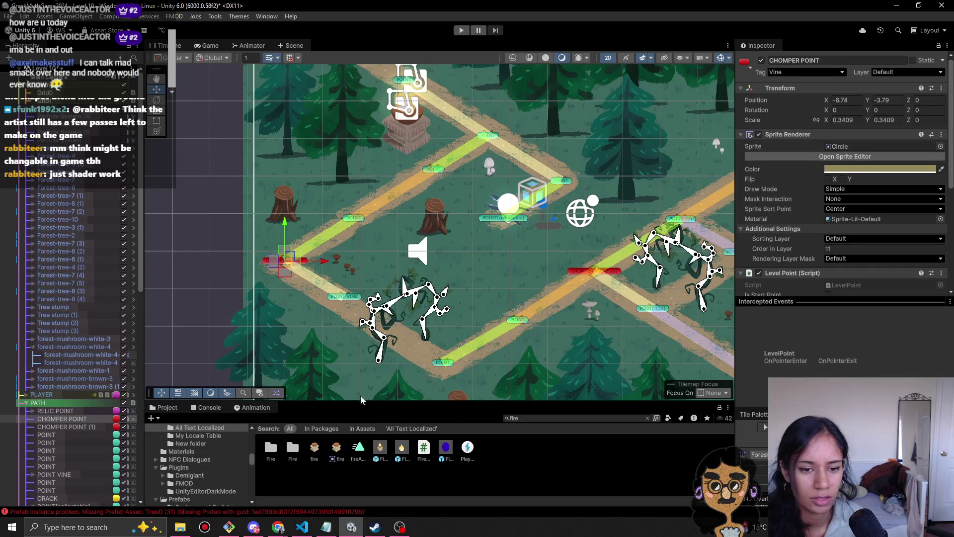
{"action": "left_click", "coordinate": [536, 418]}
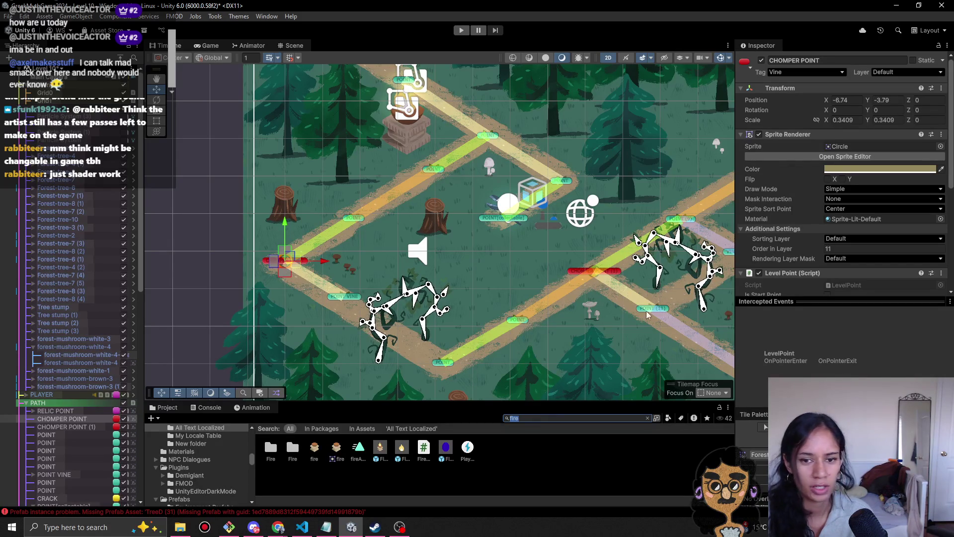
{"action": "type", "text": "chomper"}
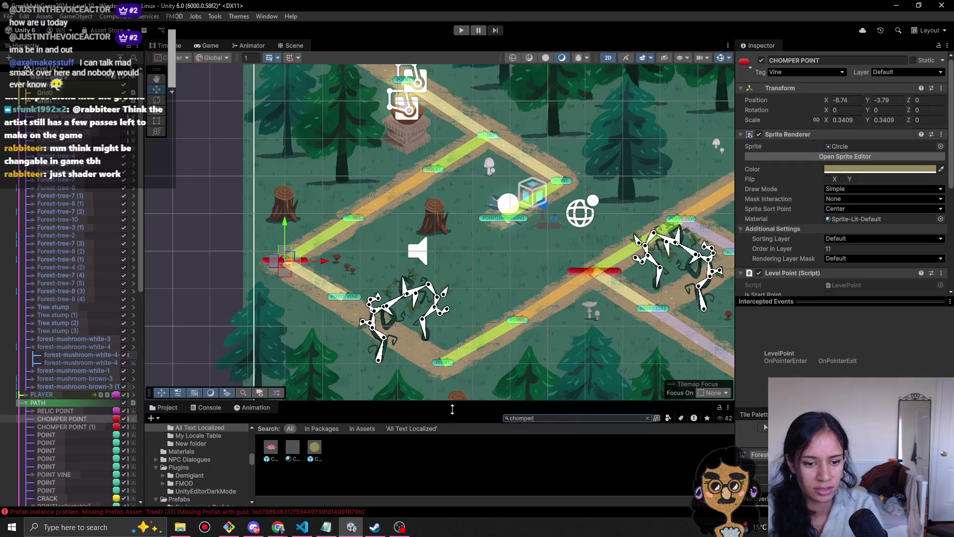
- Start play mode and walk the character down the forest path from the torch
{"action": "left_click", "coordinate": [461, 30]}
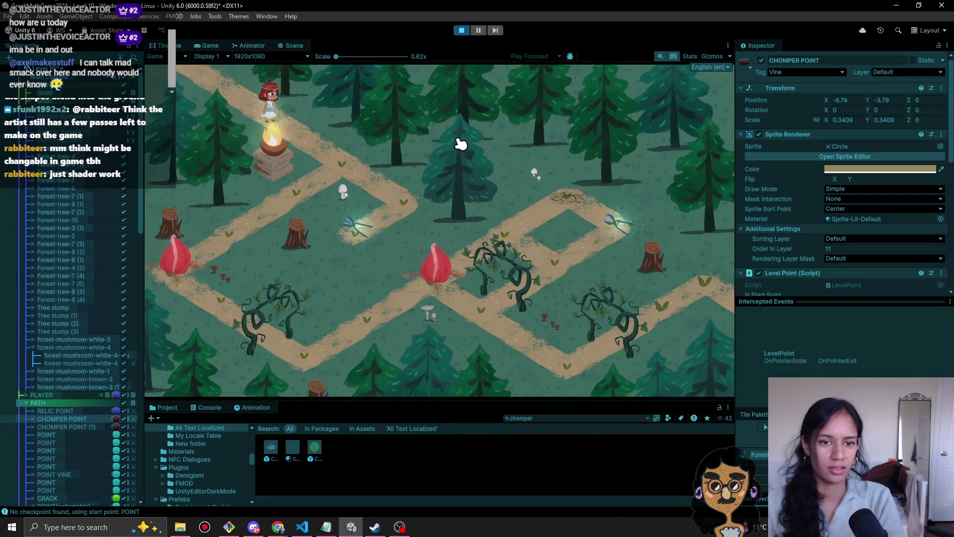
{"action": "left_click", "coordinate": [341, 165]}
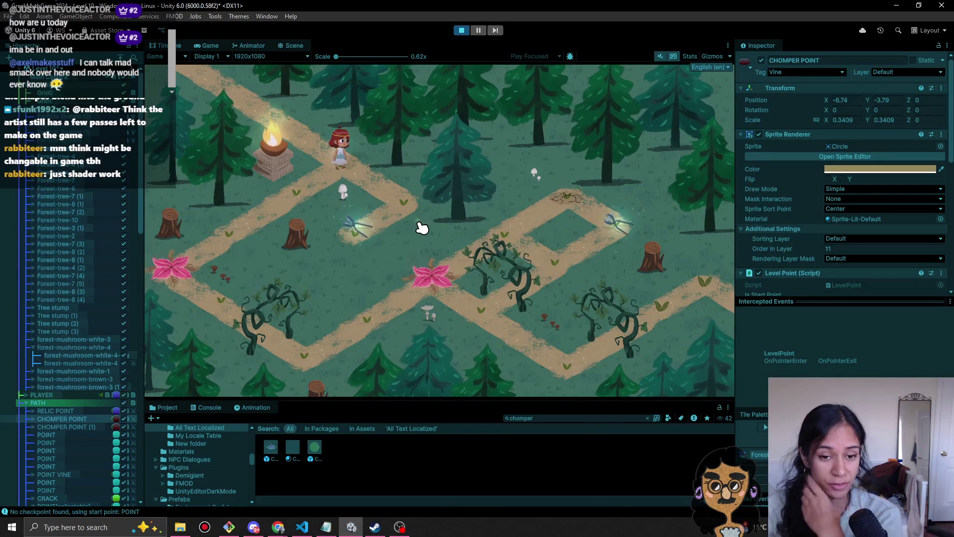
{"action": "left_click", "coordinate": [294, 193]}
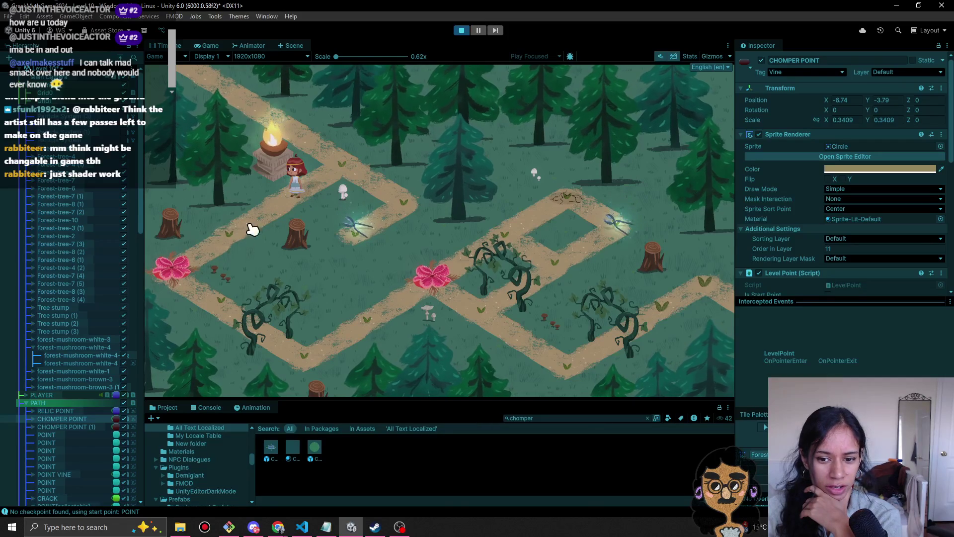
{"action": "scroll", "coordinate": [790, 271], "scroll_direction": "down", "scroll_amount": 5}
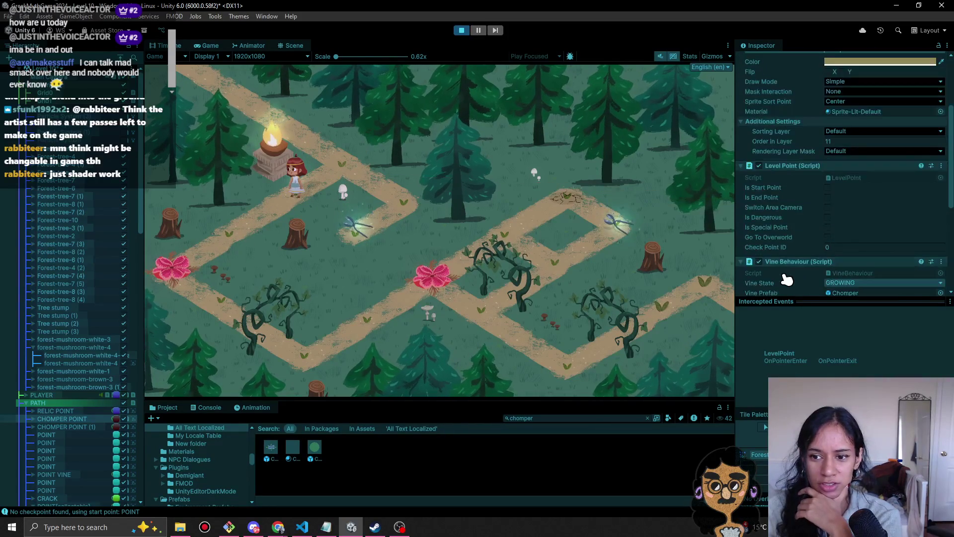
{"action": "scroll", "coordinate": [788, 281], "scroll_direction": "down", "scroll_amount": 7}
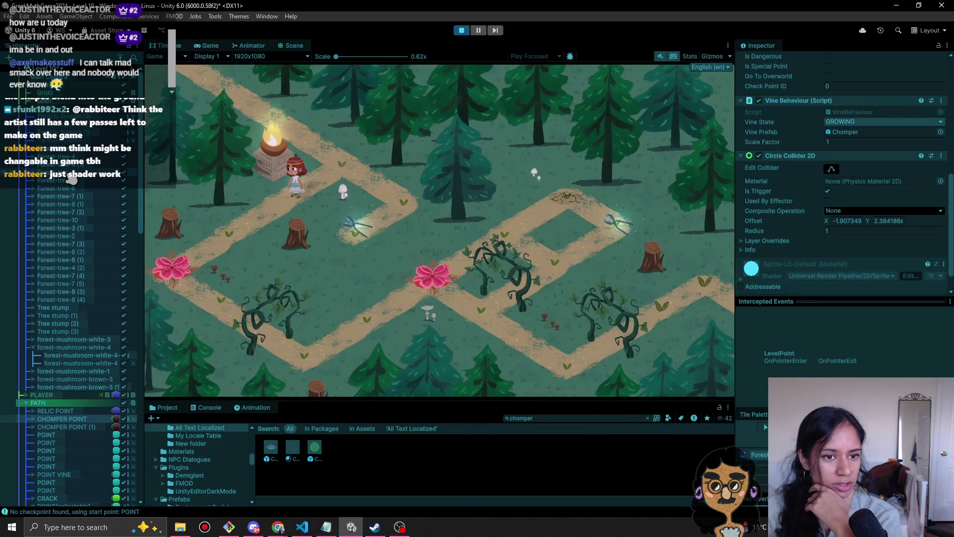
- Switch to the Scene view and select the POINT object on the path
{"action": "left_click", "coordinate": [296, 45]}
{"action": "scroll", "coordinate": [474, 261], "scroll_direction": "up", "scroll_amount": 2}
{"action": "left_click", "coordinate": [451, 173]}
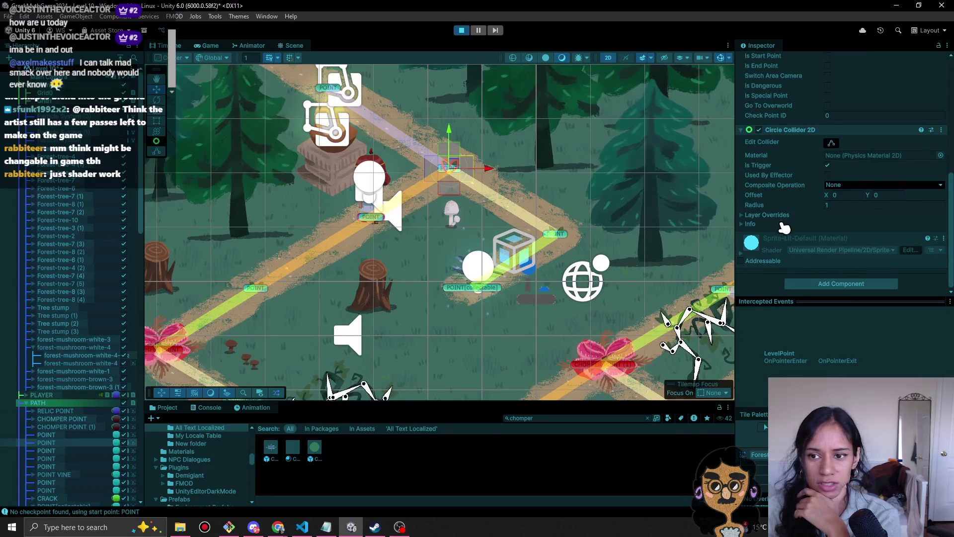
{"action": "scroll", "coordinate": [775, 224], "scroll_direction": "up", "scroll_amount": 4}
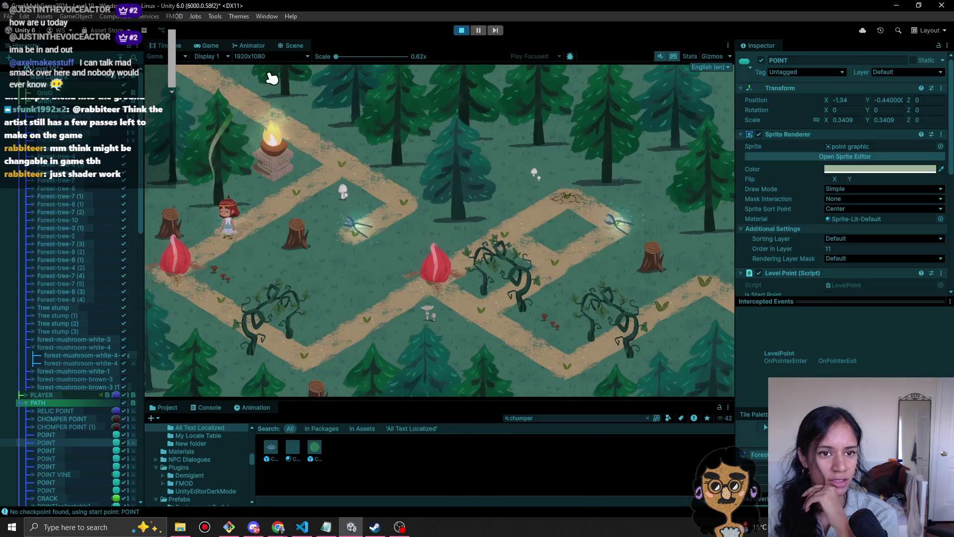
{"action": "scroll", "coordinate": [82, 370], "scroll_direction": "down", "scroll_amount": 5}
- Select Global Volume under Lighting to show its Bloom, Color Adjustments and Film Grain overrides
{"action": "scroll", "coordinate": [82, 371], "scroll_direction": "down", "scroll_amount": 15}
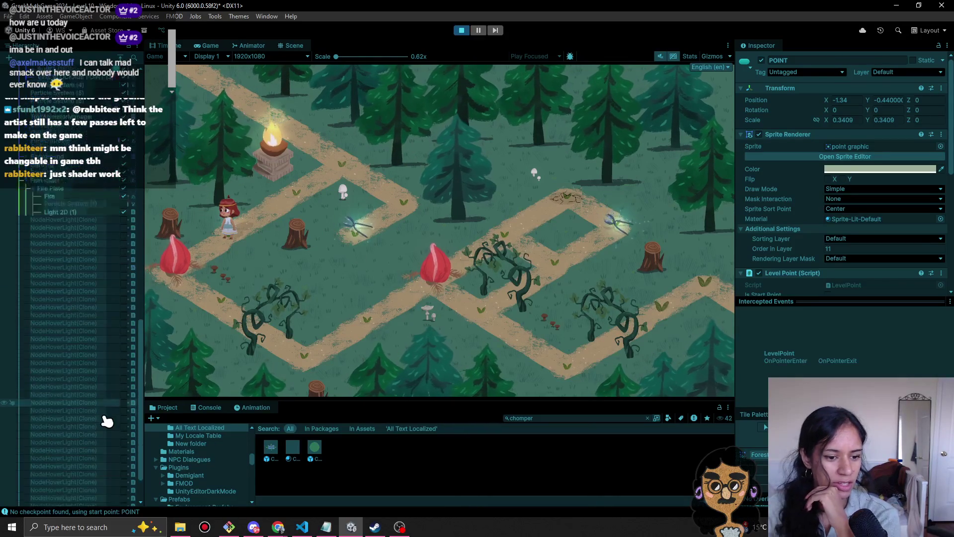
{"action": "scroll", "coordinate": [124, 236], "scroll_direction": "up", "scroll_amount": 4}
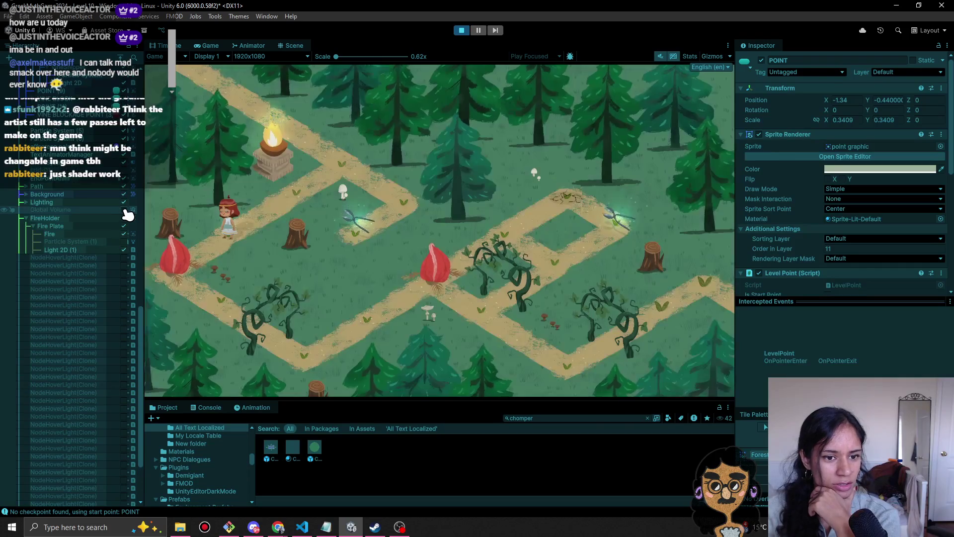
{"action": "left_click", "coordinate": [125, 211]}
{"action": "scroll", "coordinate": [125, 211], "scroll_direction": "up", "scroll_amount": 3}
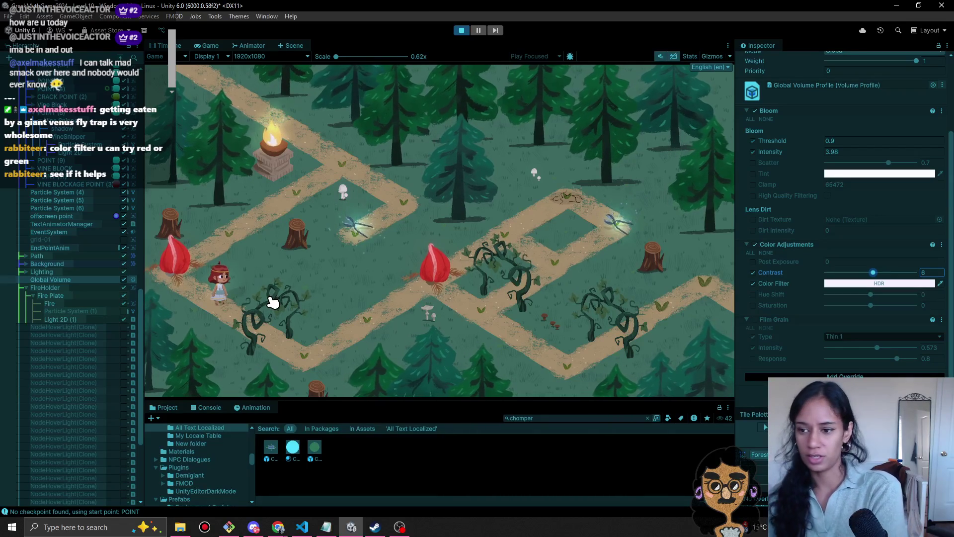
- Preview green, orange and red Color Filter tints on the game, then cancel back to white
{"action": "left_click", "coordinate": [876, 283]}
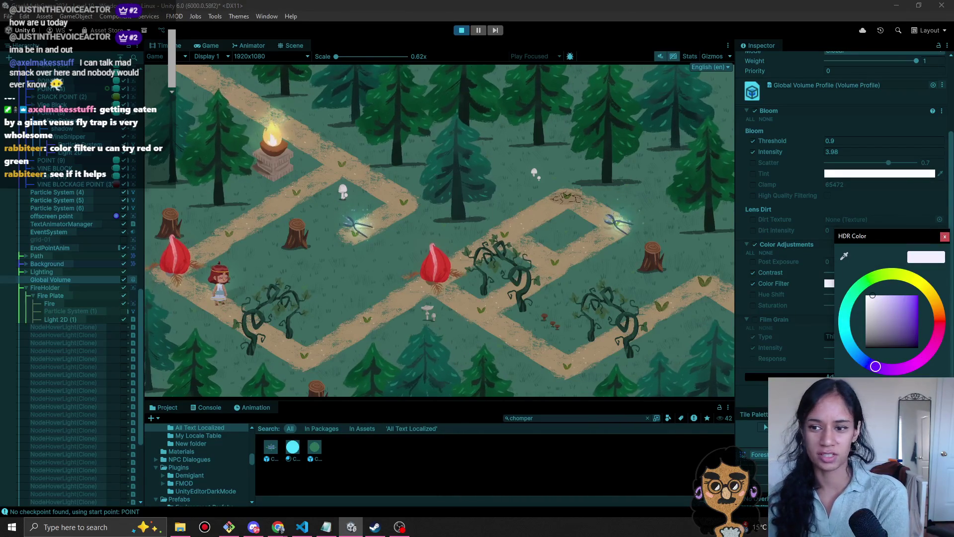
{"action": "left_click", "coordinate": [944, 237]}
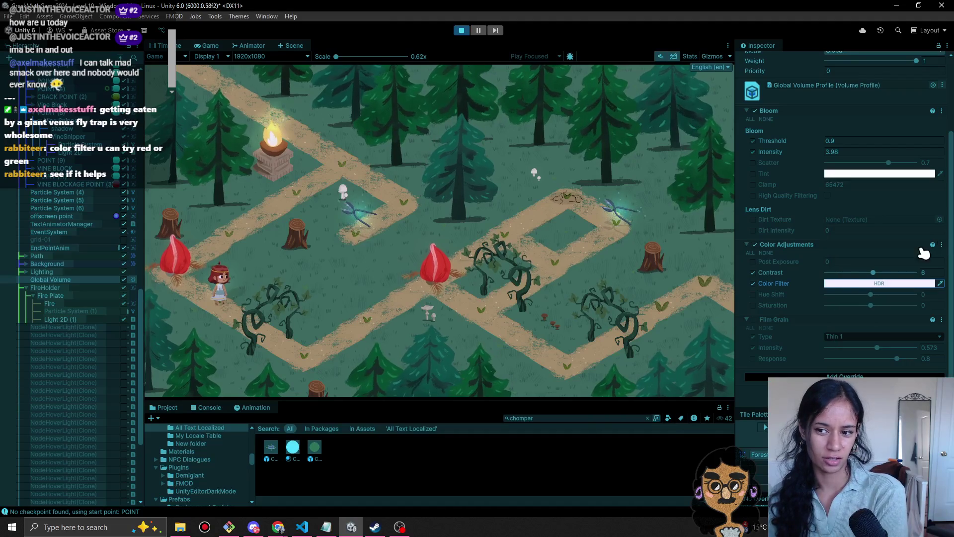
{"action": "left_click", "coordinate": [849, 286]}
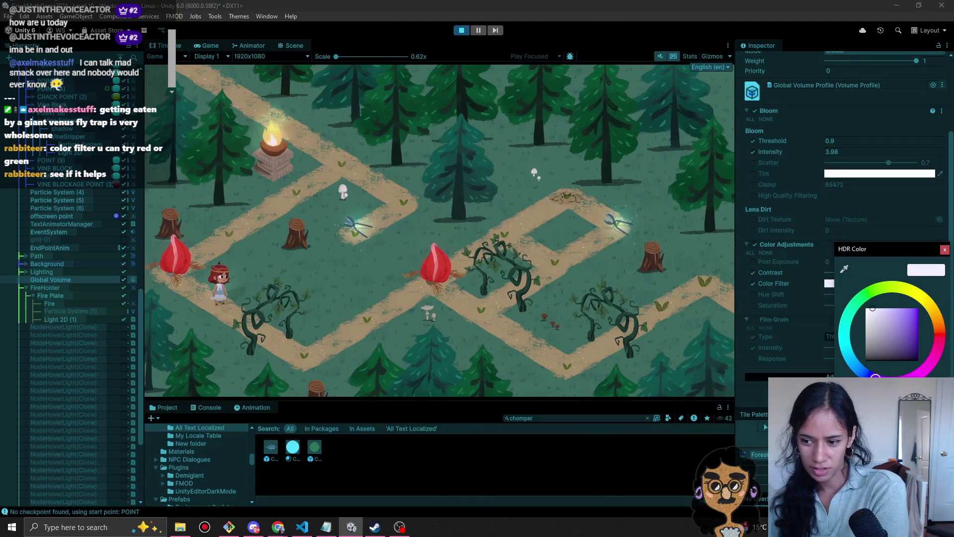
{"action": "left_click", "coordinate": [944, 249]}
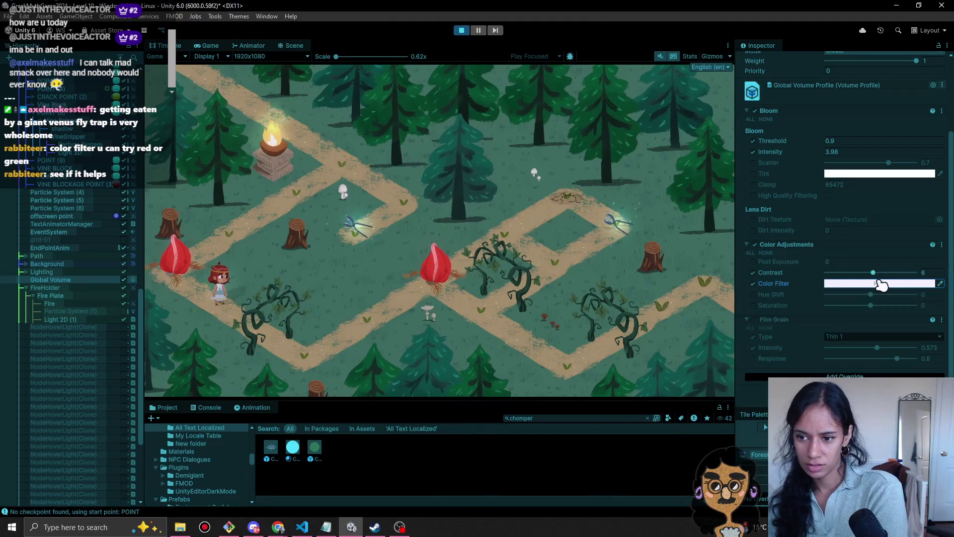
{"action": "left_click", "coordinate": [840, 284]}
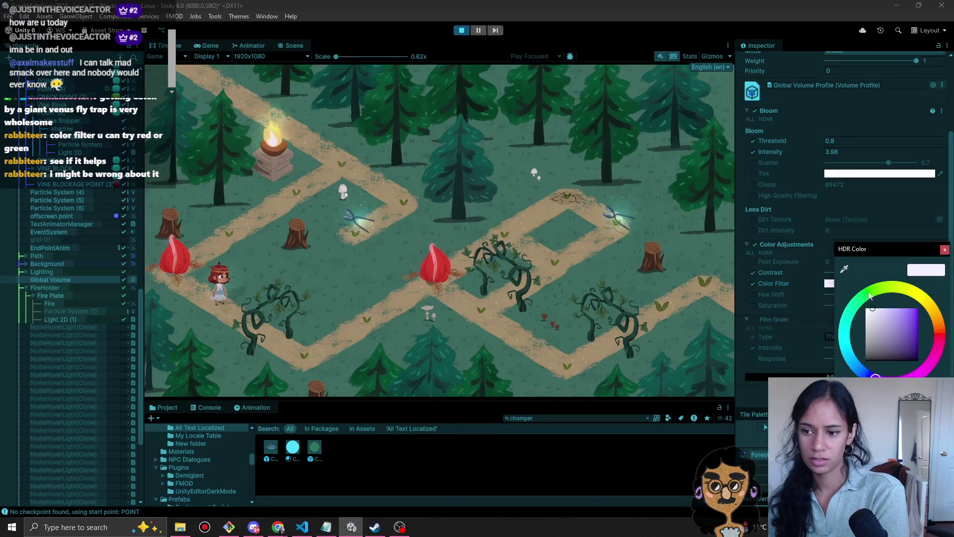
{"action": "left_click", "coordinate": [875, 289]}
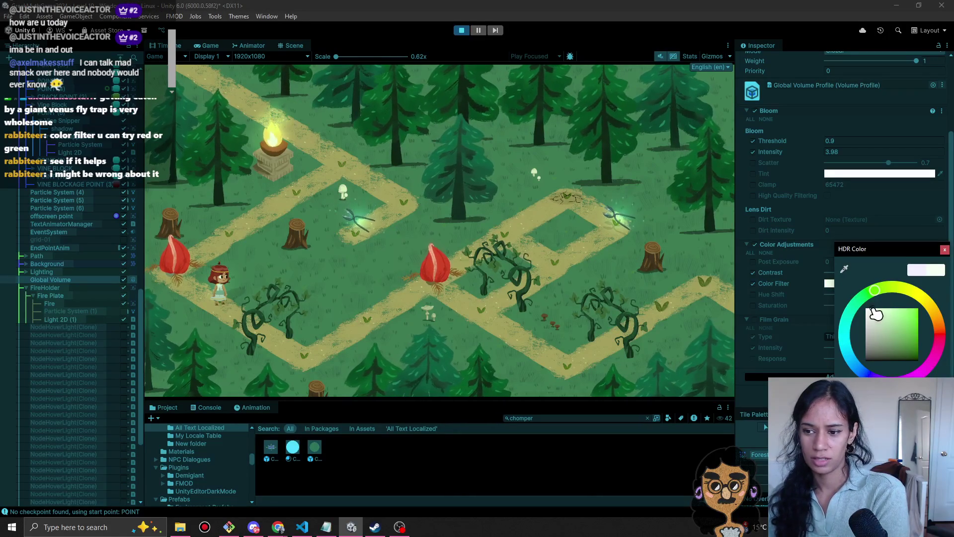
{"action": "mouse_move", "coordinate": [876, 291]}
{"action": "left_mouse_down"}
{"action": "mouse_move", "coordinate": [937, 323]}
{"action": "mouse_move", "coordinate": [941, 338]}
{"action": "mouse_move", "coordinate": [929, 354]}
{"action": "mouse_move", "coordinate": [854, 373]}
{"action": "mouse_move", "coordinate": [883, 376]}
{"action": "mouse_move", "coordinate": [940, 354]}
{"action": "mouse_move", "coordinate": [945, 327]}
{"action": "mouse_move", "coordinate": [930, 312]}
{"action": "left_mouse_up"}
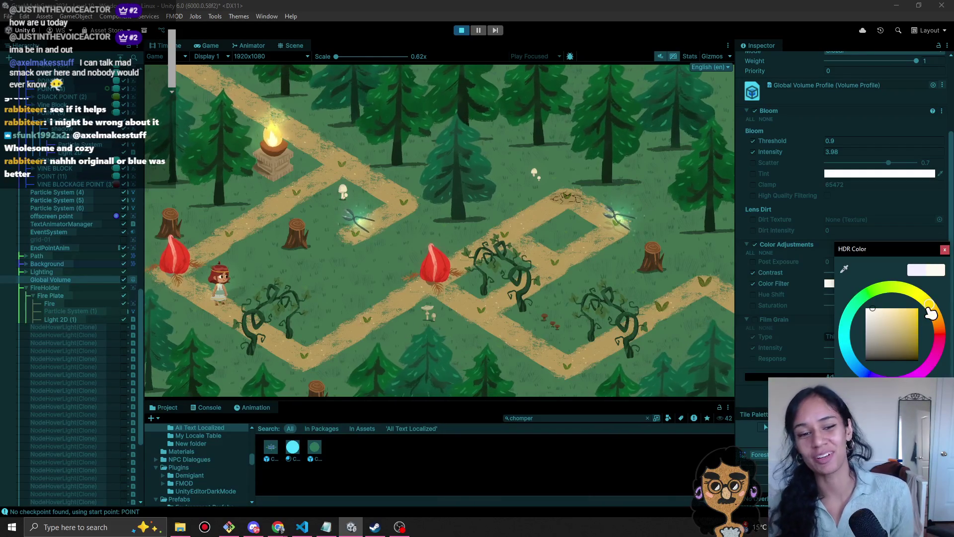
{"action": "mouse_move", "coordinate": [932, 309]}
{"action": "left_mouse_down"}
{"action": "mouse_move", "coordinate": [937, 339]}
{"action": "mouse_move", "coordinate": [925, 363]}
{"action": "mouse_move", "coordinate": [867, 375]}
{"action": "mouse_move", "coordinate": [923, 366]}
{"action": "mouse_move", "coordinate": [952, 324]}
{"action": "left_mouse_up"}
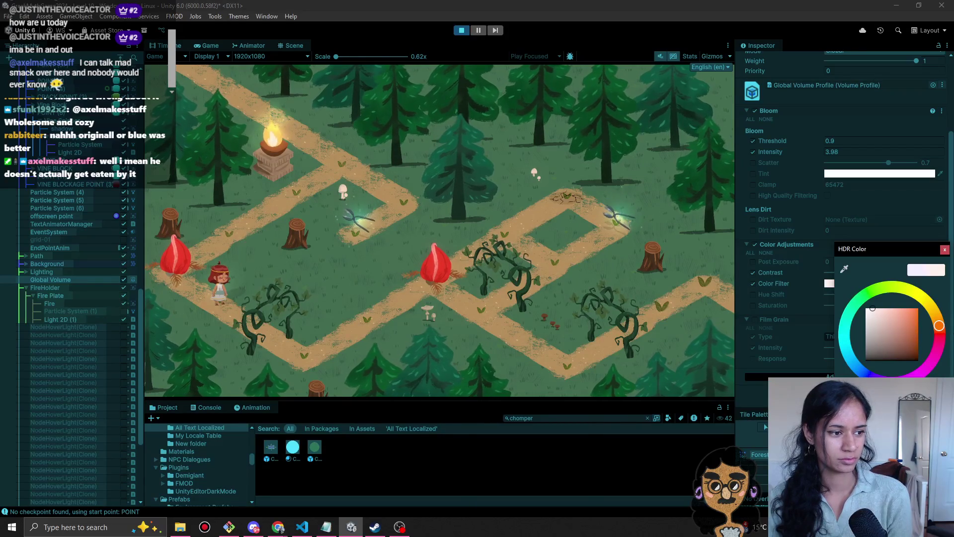
{"action": "key", "text": "Escape"}
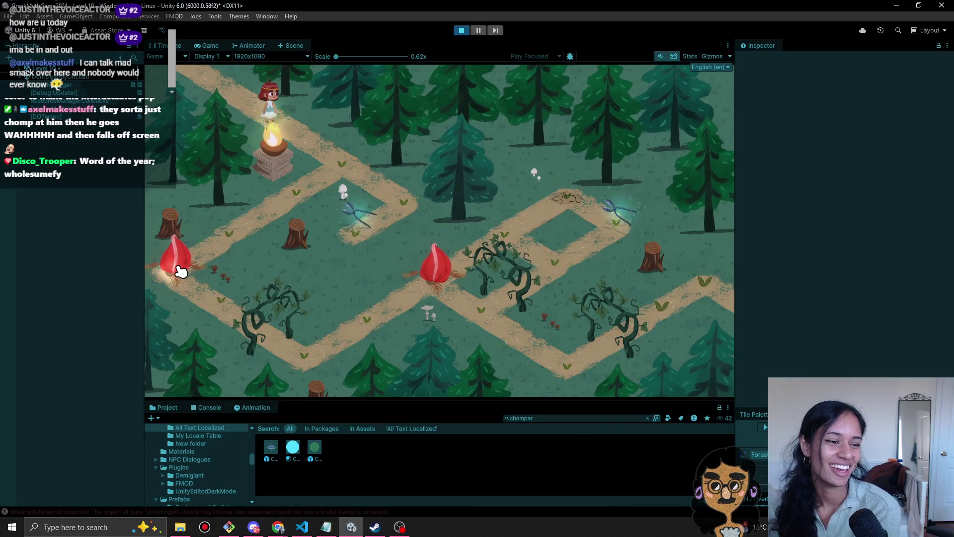
- Walk the character down the path toward the glowing marker, then stop the test run
{"action": "left_click", "coordinate": [368, 174]}
{"action": "left_click", "coordinate": [401, 197]}
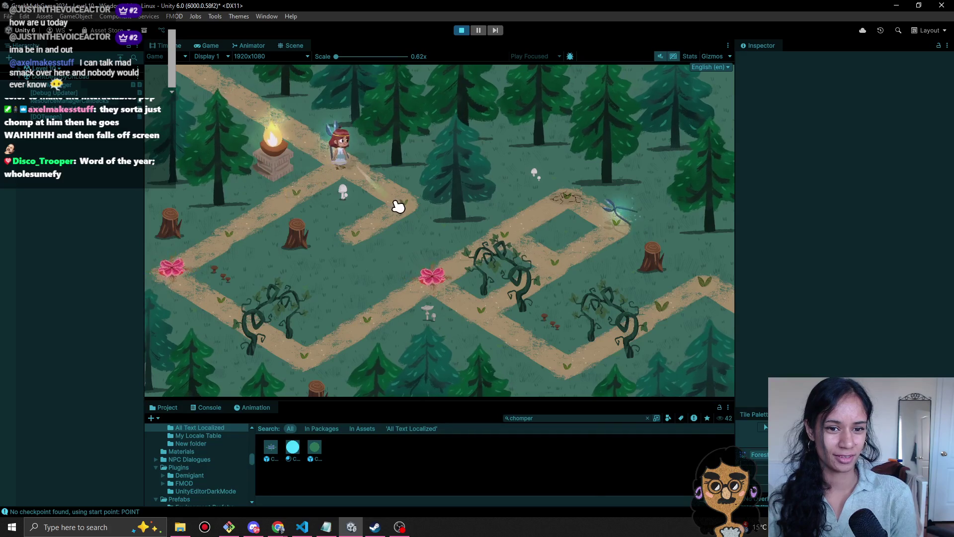
{"action": "left_click", "coordinate": [366, 243]}
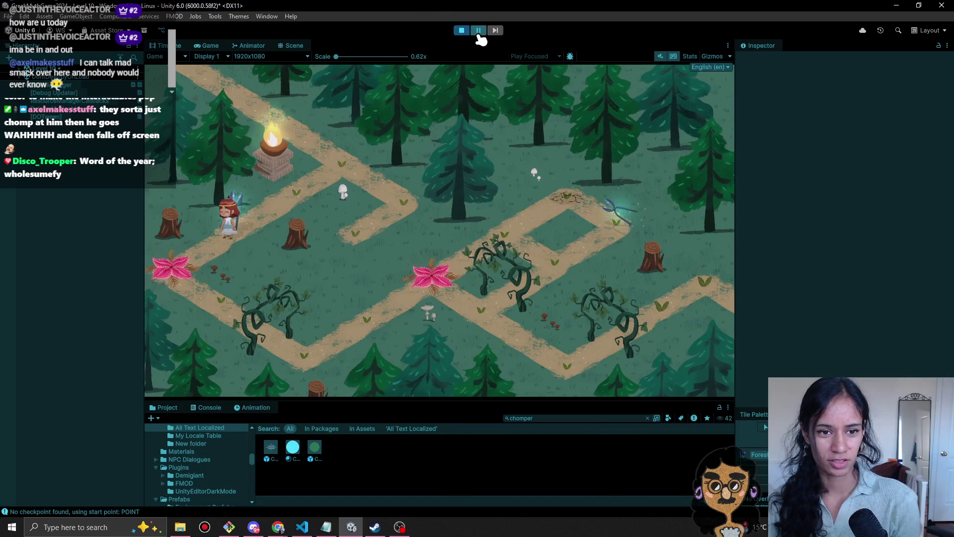
{"action": "left_click", "coordinate": [461, 30]}
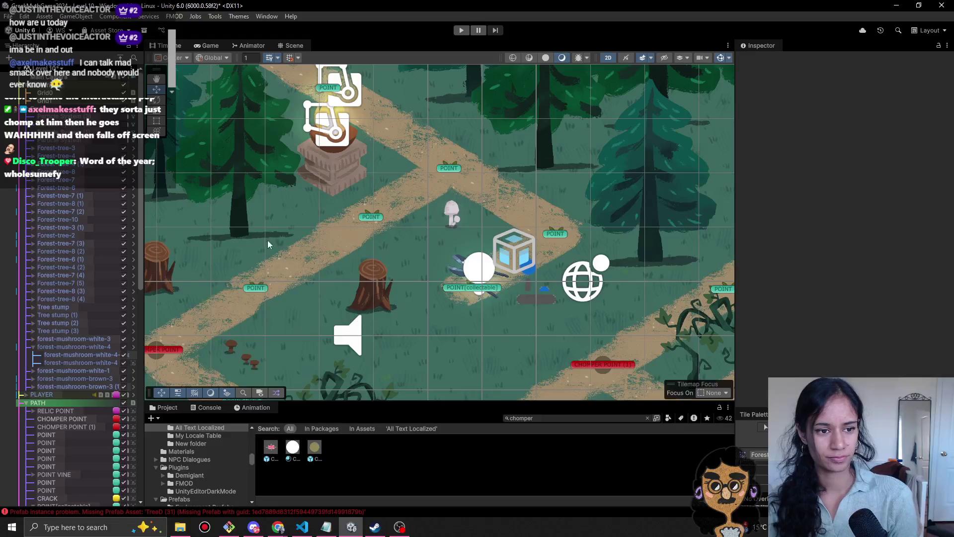
- Toggle Fire Plate off and on, then disable the FireHolder pedestal's Sprite Renderer
{"action": "scroll", "coordinate": [84, 428], "scroll_direction": "down", "scroll_amount": 10}
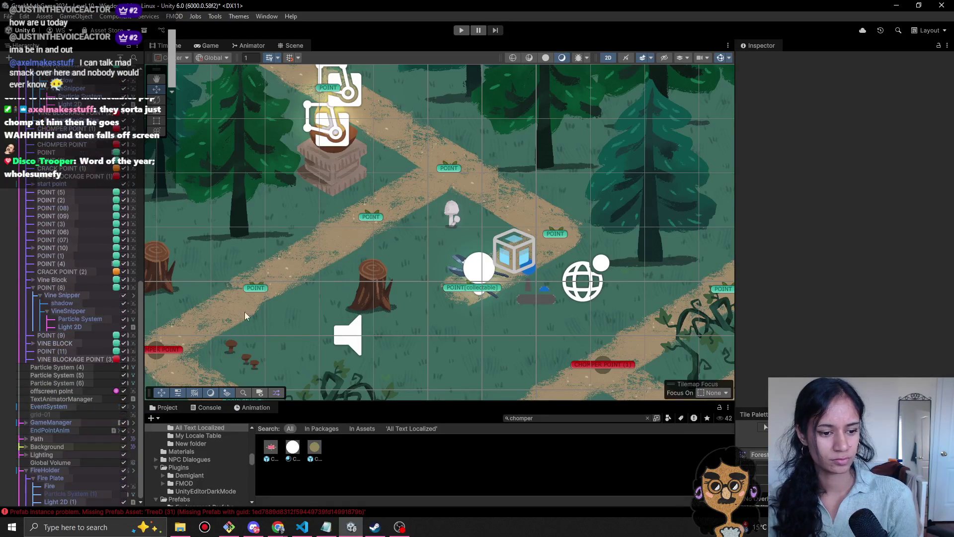
{"action": "left_click", "coordinate": [76, 479]}
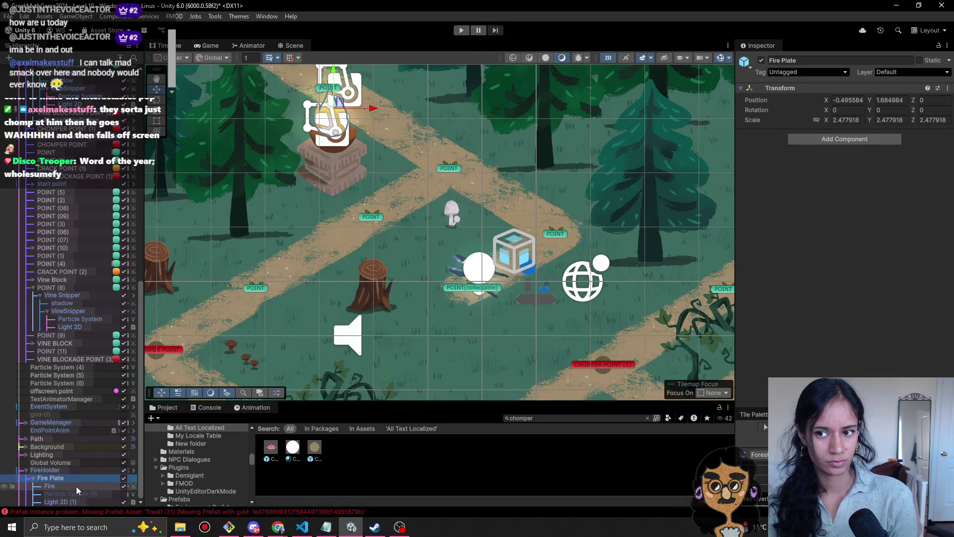
{"action": "left_click", "coordinate": [76, 486]}
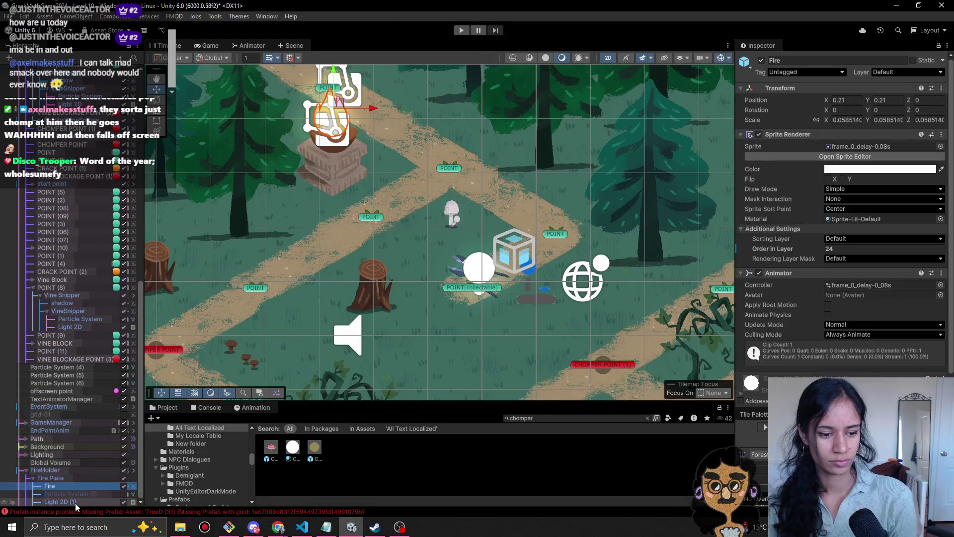
{"action": "left_click", "coordinate": [124, 478]}
{"action": "left_click", "coordinate": [124, 478]}
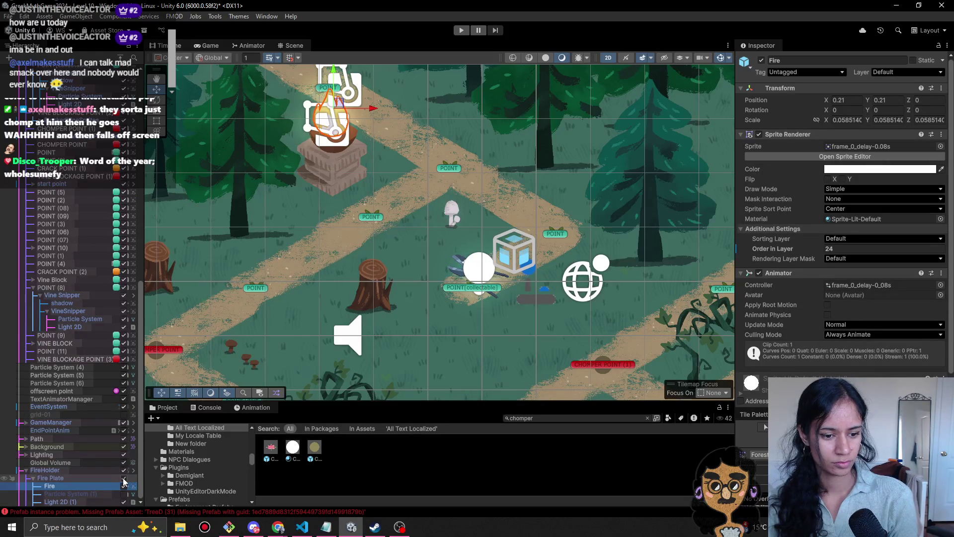
{"action": "left_click", "coordinate": [123, 478]}
{"action": "left_click", "coordinate": [123, 478]}
{"action": "left_click", "coordinate": [108, 478]}
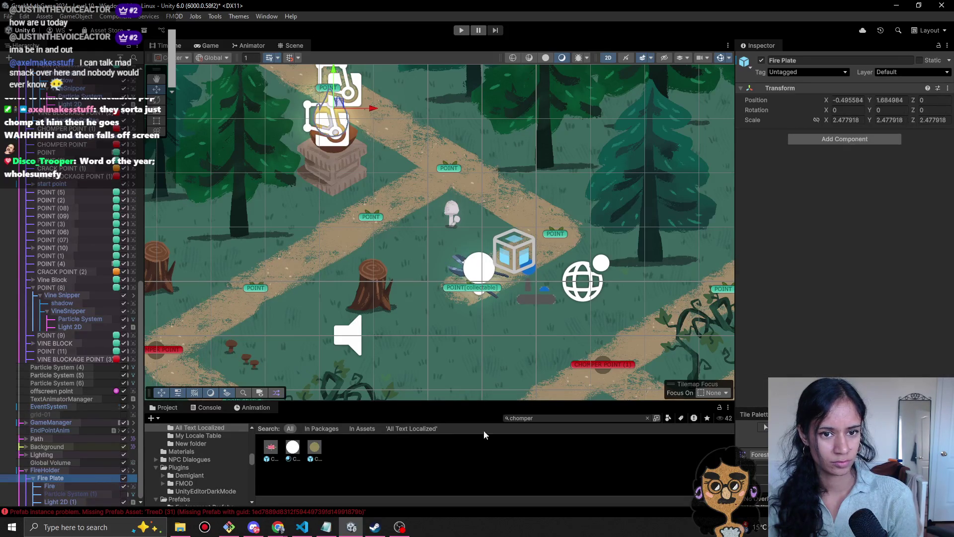
{"action": "left_click", "coordinate": [44, 469]}
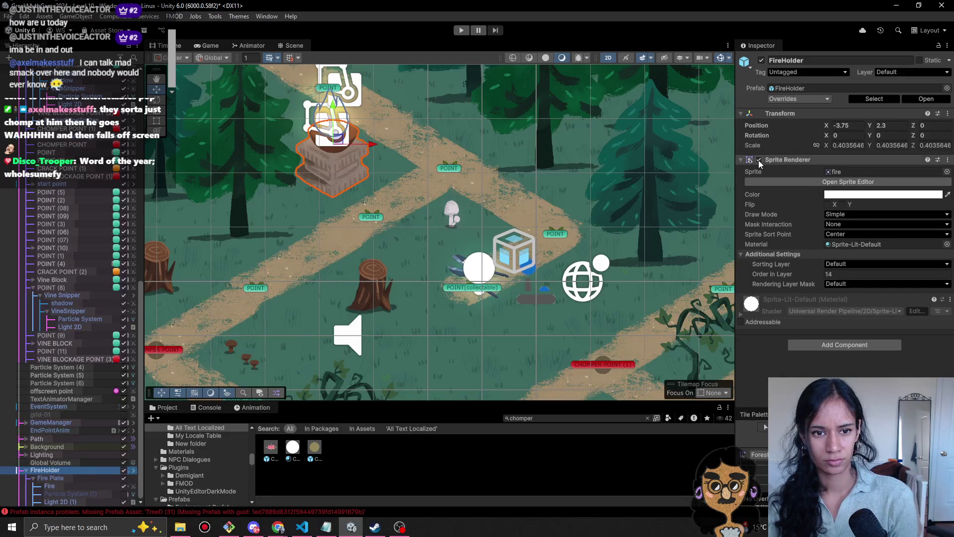
{"action": "left_click", "coordinate": [759, 160]}
- Restart play mode and walk the character to the lower-left path beside the fire pedestal
{"action": "left_click", "coordinate": [461, 31]}
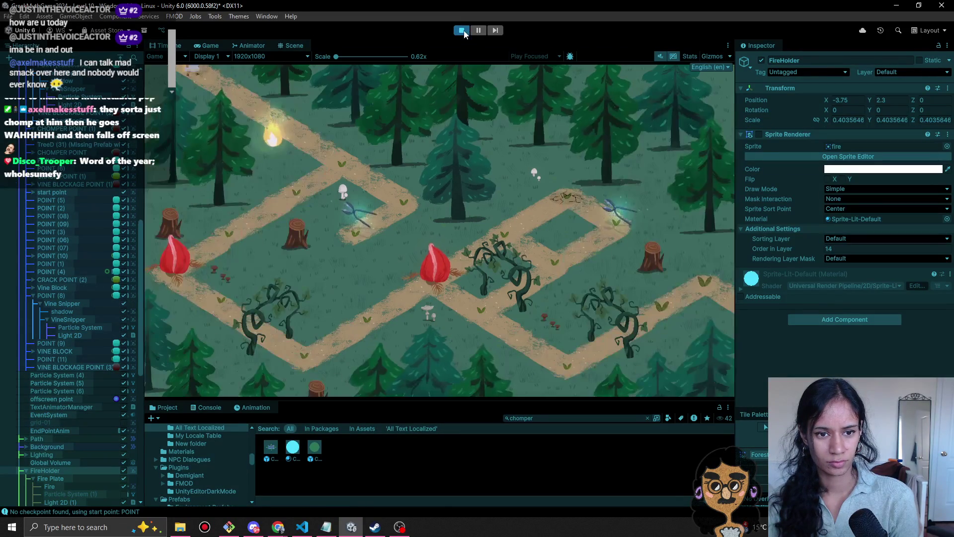
{"action": "left_click", "coordinate": [465, 31]}
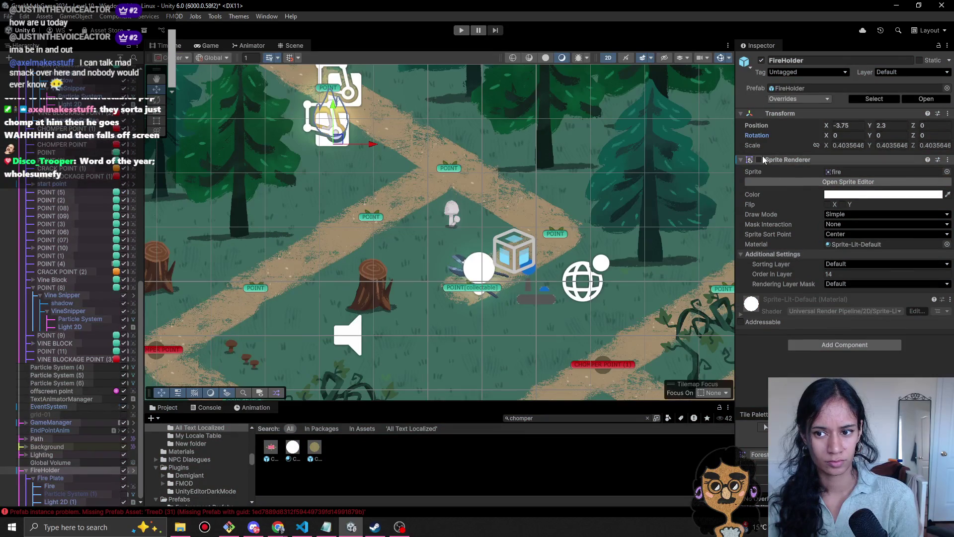
{"action": "left_click", "coordinate": [467, 32]}
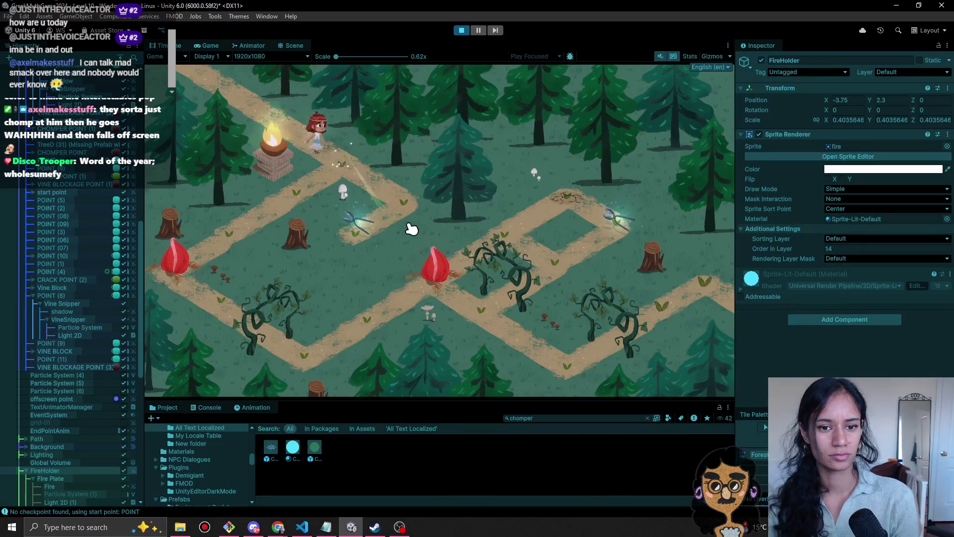
{"action": "left_click", "coordinate": [318, 151]}
{"action": "left_click", "coordinate": [298, 193]}
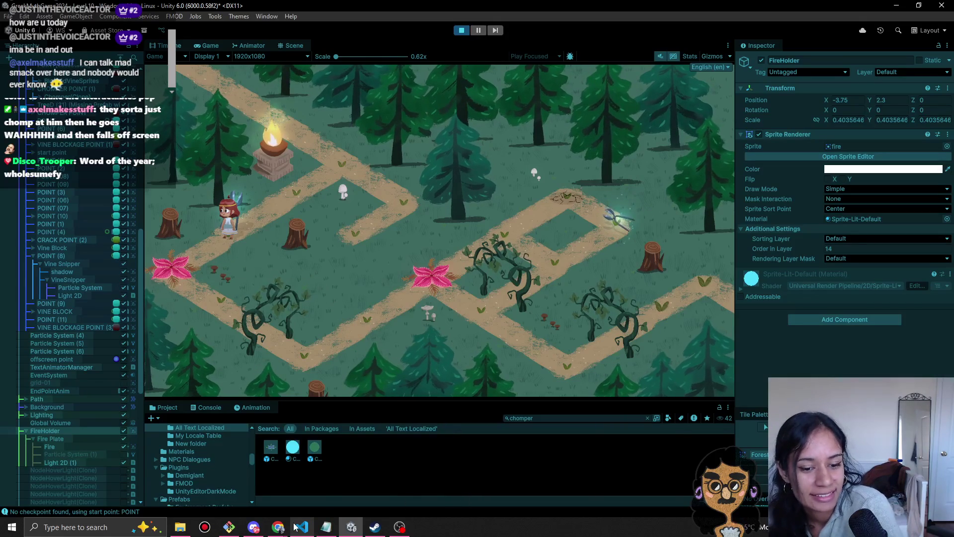
{"action": "mouse_move", "coordinate": [278, 529]}
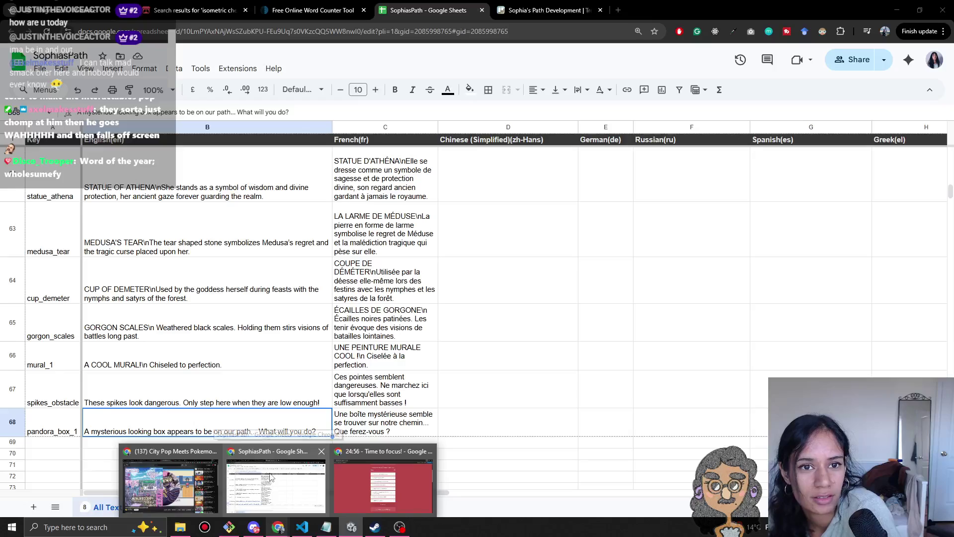
- Switch from the SophiasPath spreadsheet to the Milanote Progression board and scroll around it
{"action": "left_click", "coordinate": [271, 477]}
{"action": "key", "text": "ctrl+Tab"}
{"action": "scroll", "coordinate": [480, 371], "scroll_direction": "down", "scroll_amount": 10}
{"action": "scroll", "coordinate": [480, 372], "scroll_direction": "left", "scroll_amount": 7}
{"action": "scroll", "coordinate": [479, 372], "scroll_direction": "up", "scroll_amount": 2}
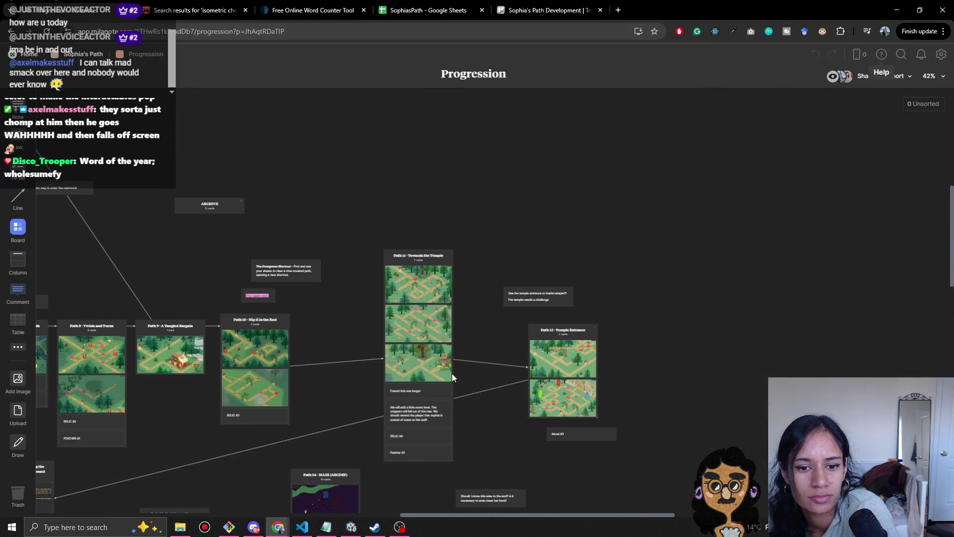
{"action": "scroll", "coordinate": [573, 321], "scroll_direction": "up", "scroll_amount": 1}
{"action": "scroll", "coordinate": [572, 321], "scroll_direction": "right", "scroll_amount": 1}
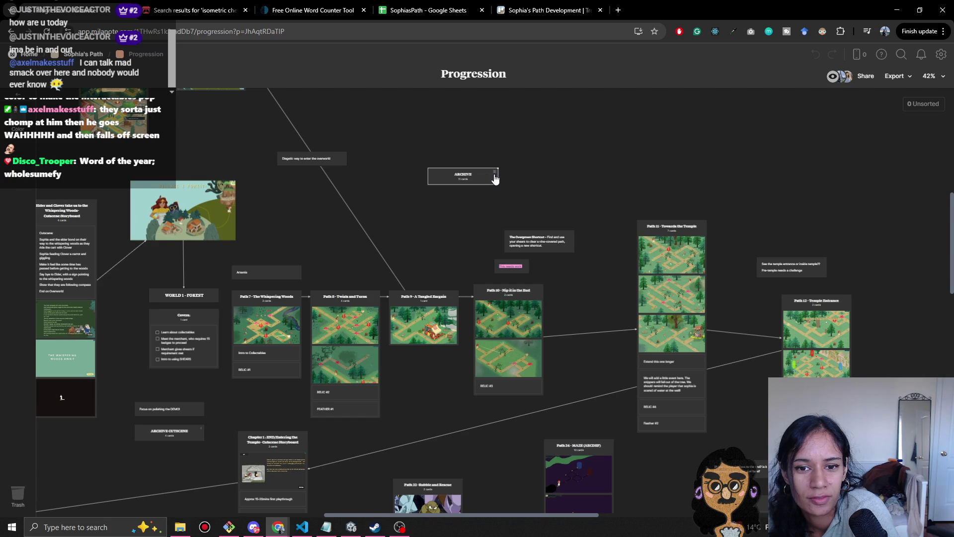
- Expand the ARCHIVE card, pan through its archived cards, then collapse it
{"action": "left_click", "coordinate": [495, 178]}
{"action": "scroll", "coordinate": [596, 241], "scroll_direction": "down", "scroll_amount": 3}
{"action": "scroll", "coordinate": [596, 241], "scroll_direction": "left", "scroll_amount": 1}
{"action": "left_click_drag", "start_coordinate": [587, 242], "coordinate": [535, 199]}
{"action": "scroll", "coordinate": [560, 200], "scroll_direction": "up", "scroll_amount": 5}
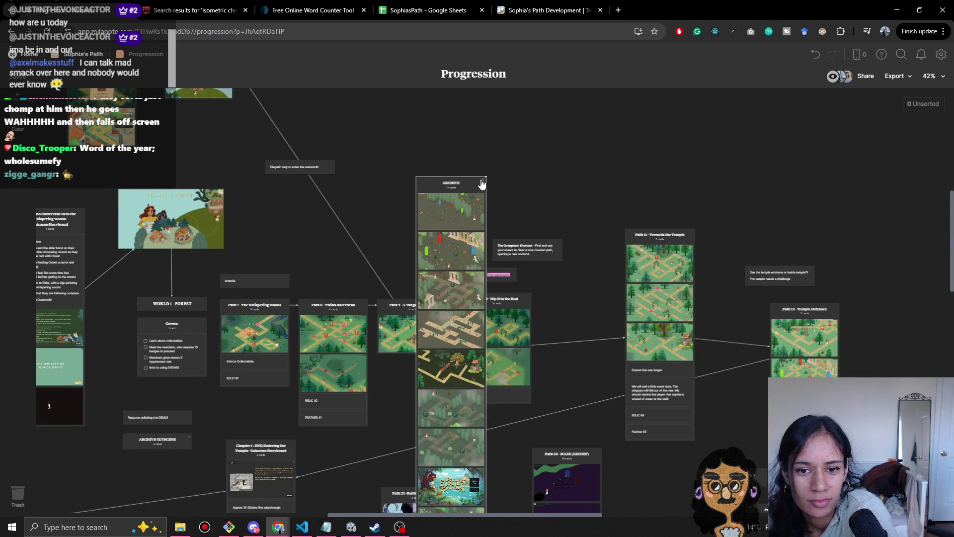
{"action": "left_click", "coordinate": [481, 184]}
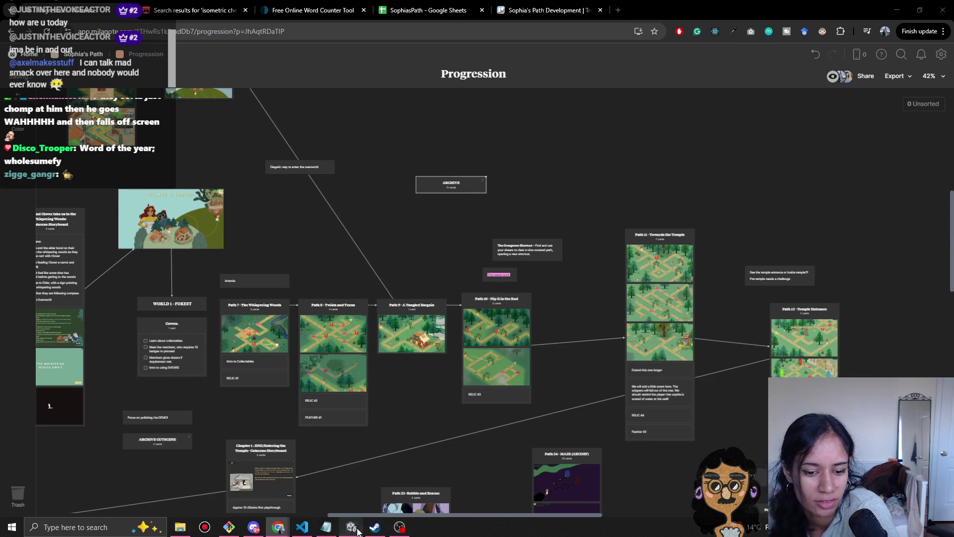
{"action": "left_click", "coordinate": [351, 527]}
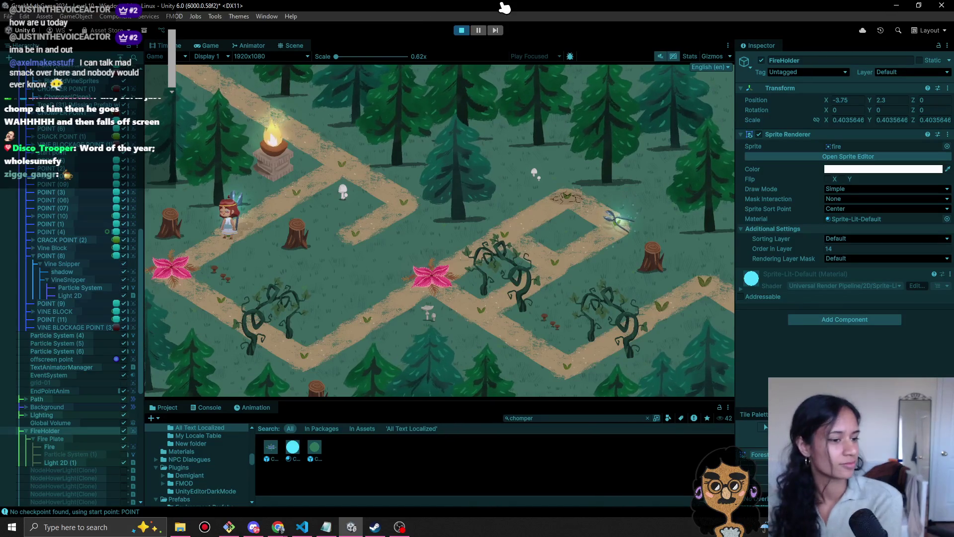
- Walk the character to the glowing node by the torch and select Grid0 in the Hierarchy
{"action": "left_click", "coordinate": [304, 206]}
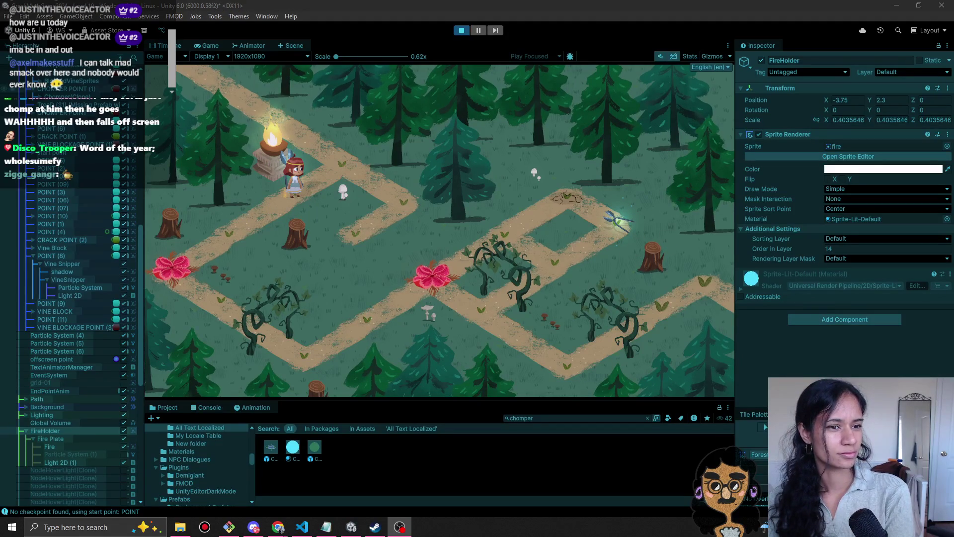
{"action": "scroll", "coordinate": [70, 89], "scroll_direction": "up", "scroll_amount": 10}
{"action": "left_click", "coordinate": [56, 93]}
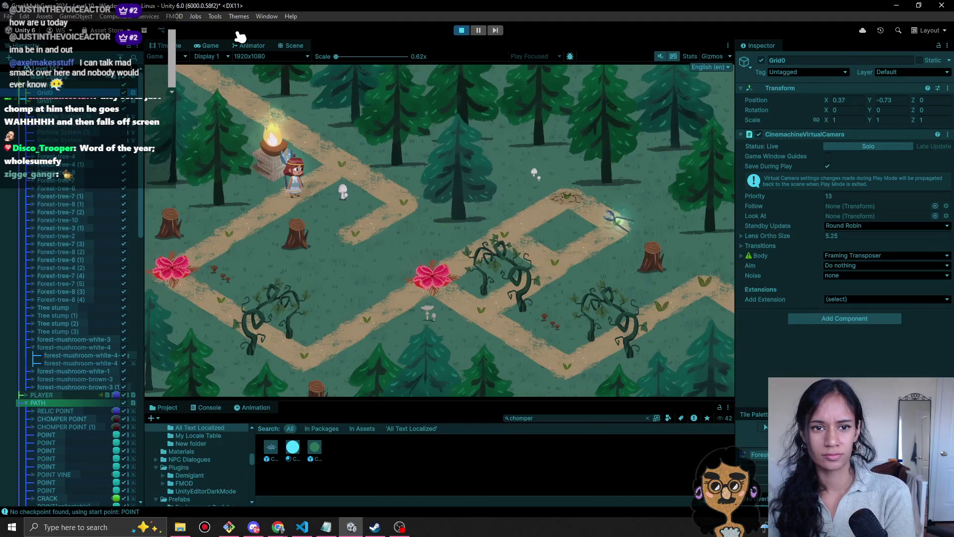
- In the Scene view, move the Grid0 camera left to X -0.13 with the Move tool
{"action": "left_click", "coordinate": [294, 45]}
{"action": "scroll", "coordinate": [307, 269], "scroll_direction": "down", "scroll_amount": 2}
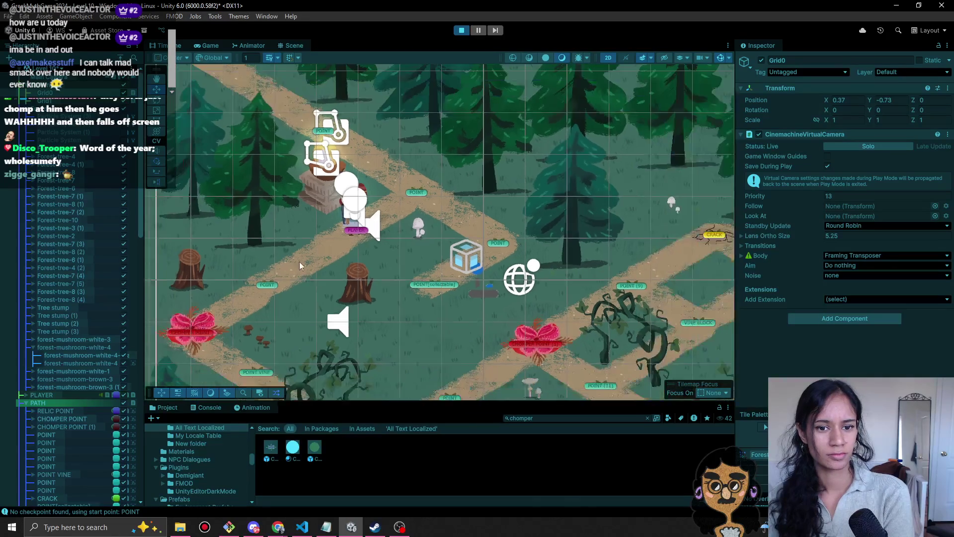
{"action": "scroll", "coordinate": [307, 269], "scroll_direction": "down", "scroll_amount": 3}
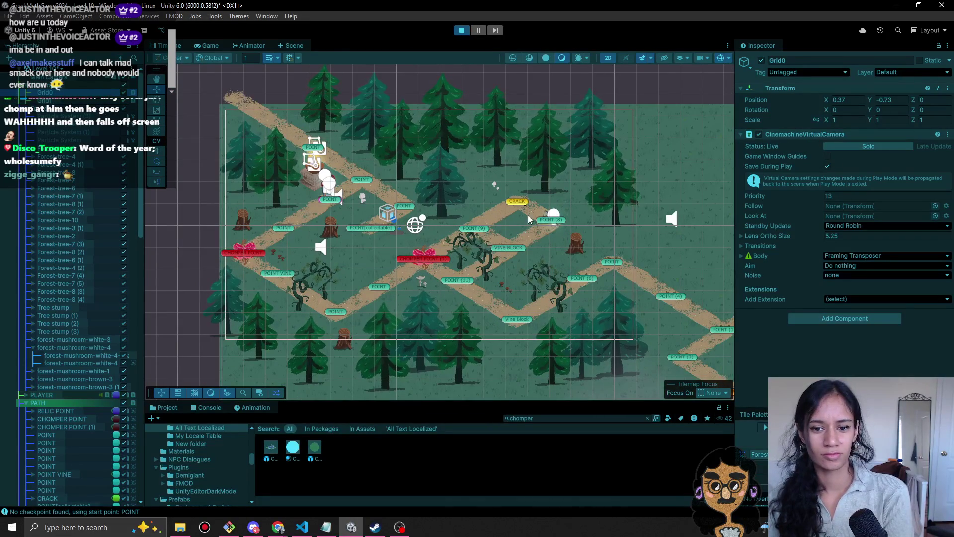
{"action": "scroll", "coordinate": [427, 225], "scroll_direction": "down", "scroll_amount": 2}
{"action": "left_click", "coordinate": [159, 89]}
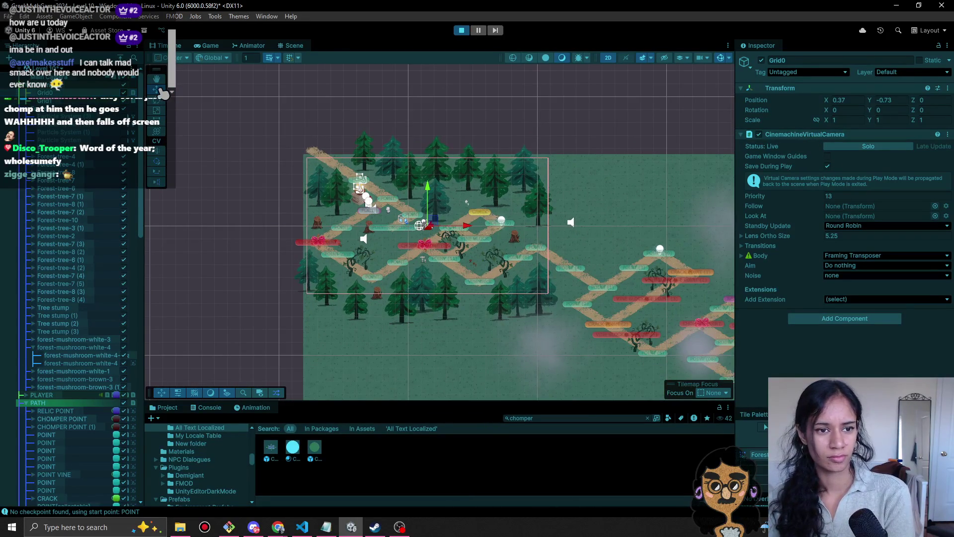
{"action": "left_click_drag", "start_coordinate": [473, 232], "coordinate": [466, 231]}
{"action": "left_click", "coordinate": [212, 48]}
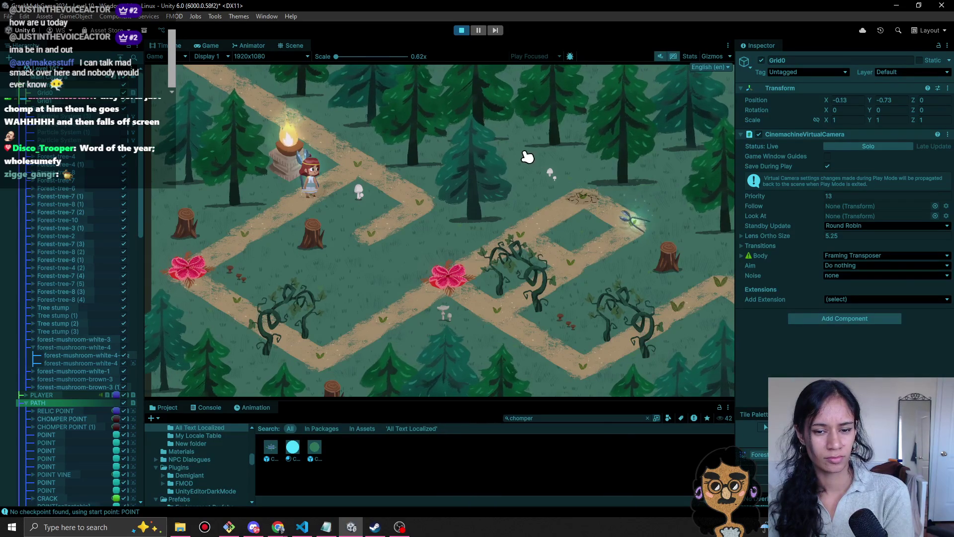
- Copy Grid0's Transform values, exit play mode, and paste them back onto Grid0
{"action": "right_click", "coordinate": [810, 90]}
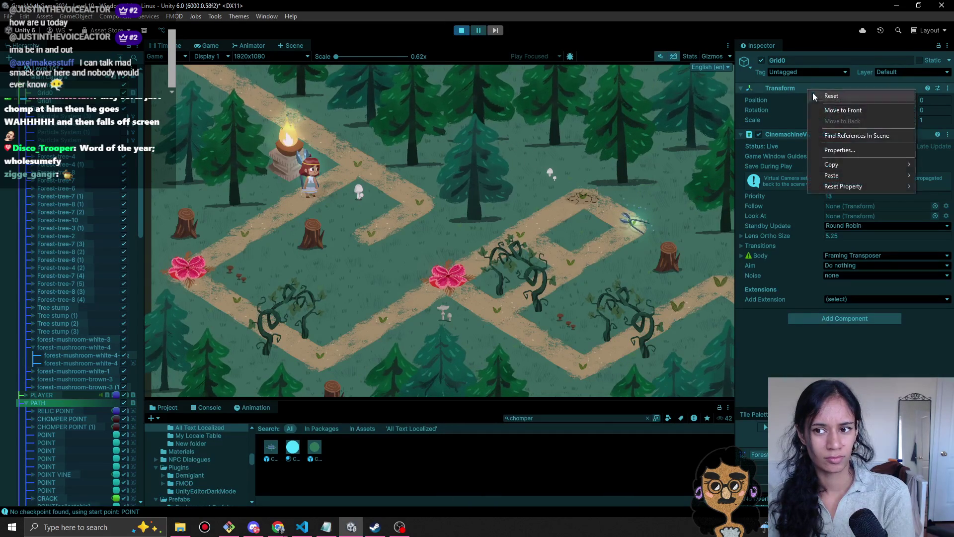
{"action": "mouse_move", "coordinate": [847, 167]}
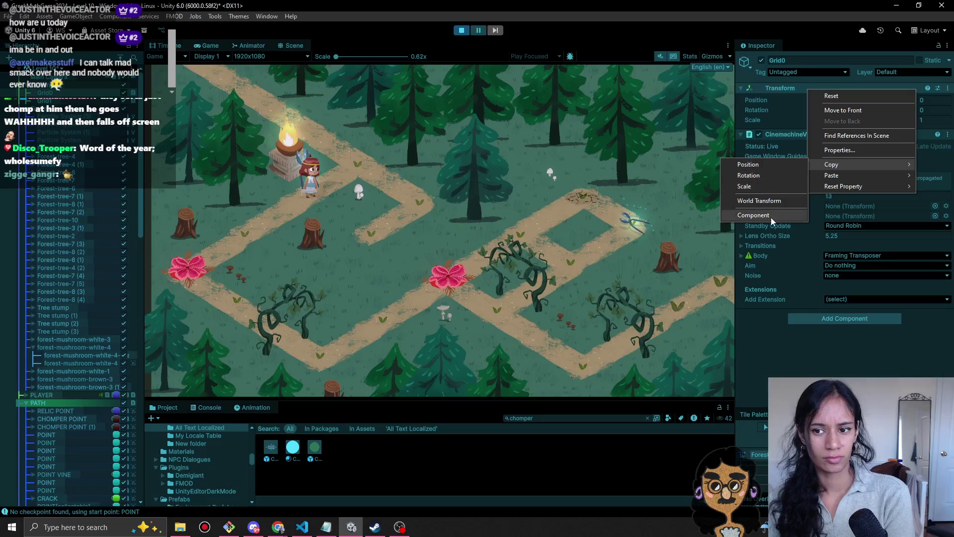
{"action": "left_click", "coordinate": [767, 201]}
{"action": "left_click", "coordinate": [456, 27]}
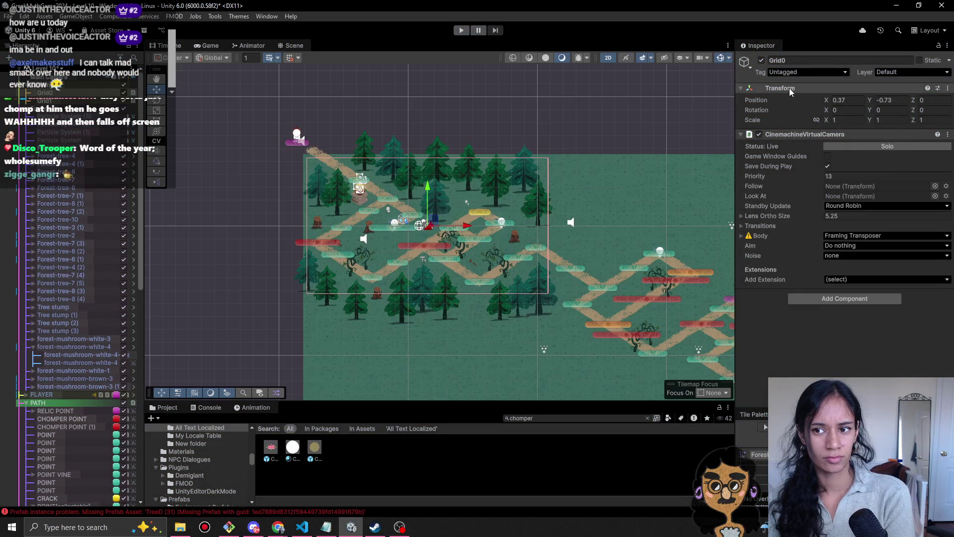
{"action": "right_click", "coordinate": [789, 88]}
{"action": "mouse_move", "coordinate": [841, 174]}
{"action": "left_click", "coordinate": [760, 209]}
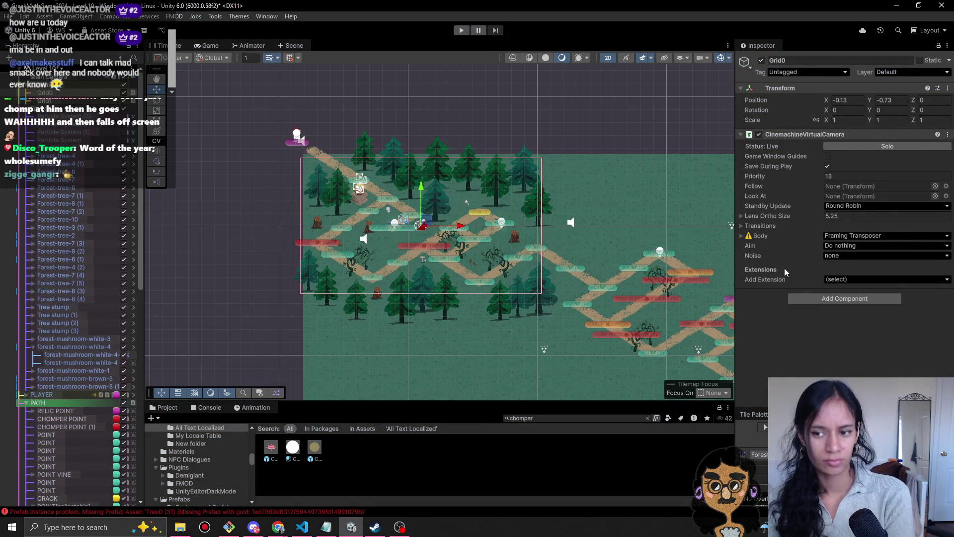
- Add a Subtle Camera Movement script to Grid0 with Movement Speed 0.5, then play the level
{"action": "left_click", "coordinate": [817, 299]}
{"action": "type", "text": "sub"}
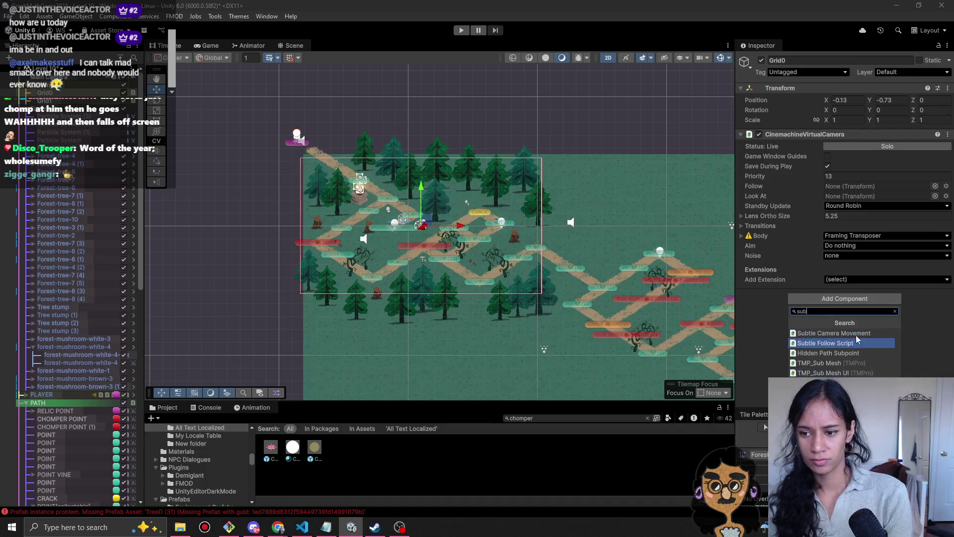
{"action": "left_click", "coordinate": [849, 334]}
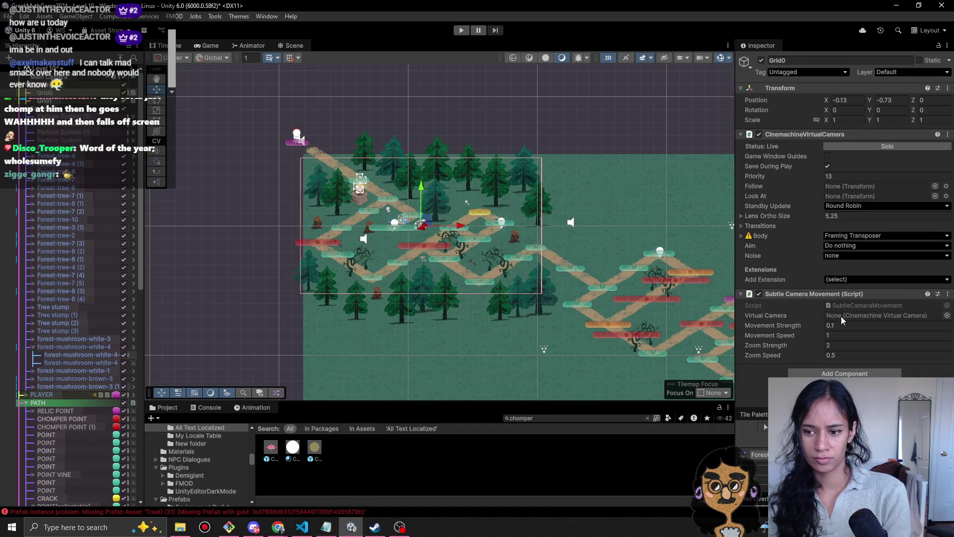
{"action": "type", "text": ".5"}
{"action": "key", "text": "Tab"}
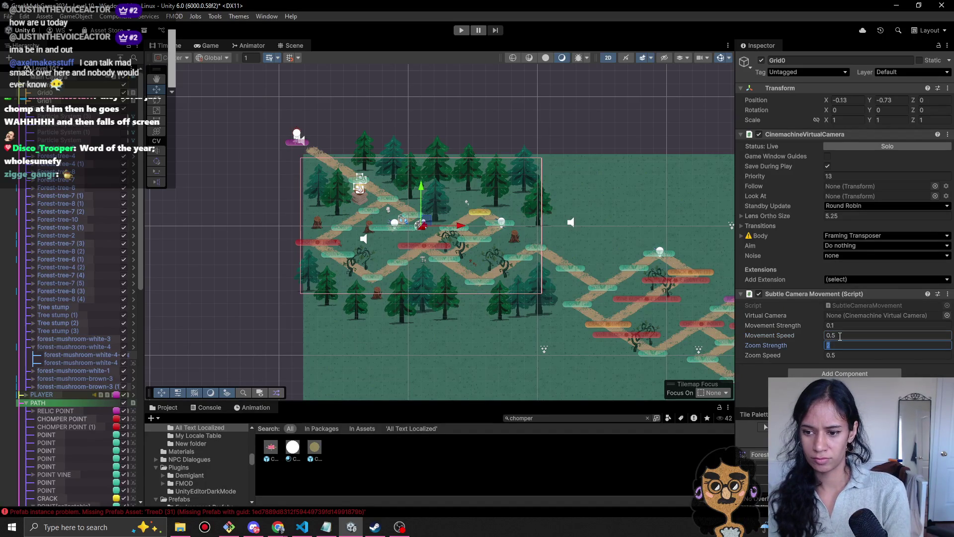
{"action": "left_click", "coordinate": [461, 30]}
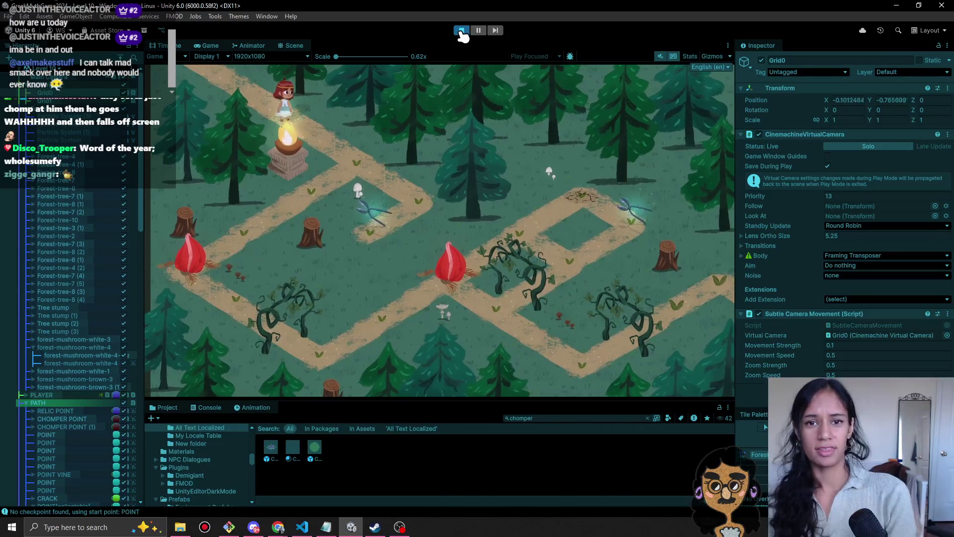
- Stop play mode, show the Game view, and clear the Console's logged errors
{"action": "left_click", "coordinate": [461, 31]}
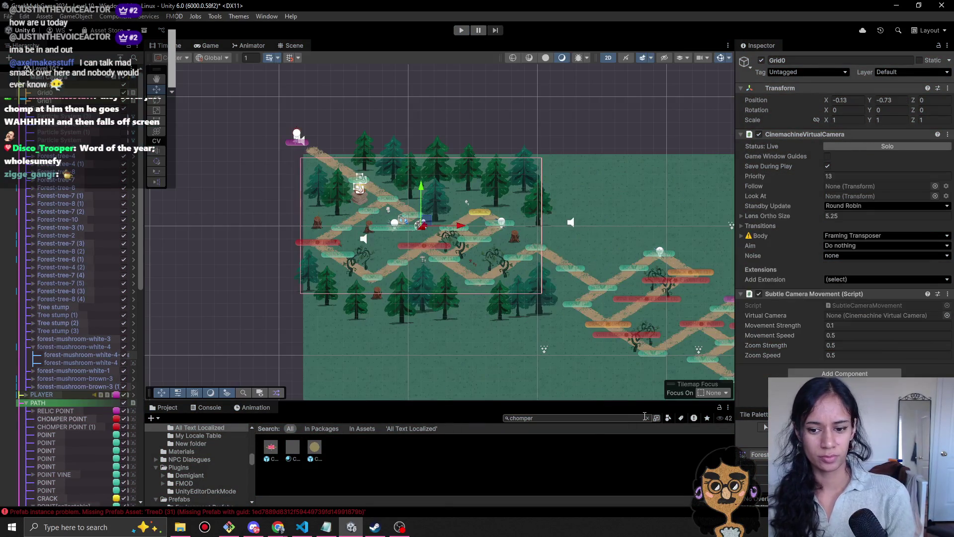
{"action": "left_click", "coordinate": [647, 418]}
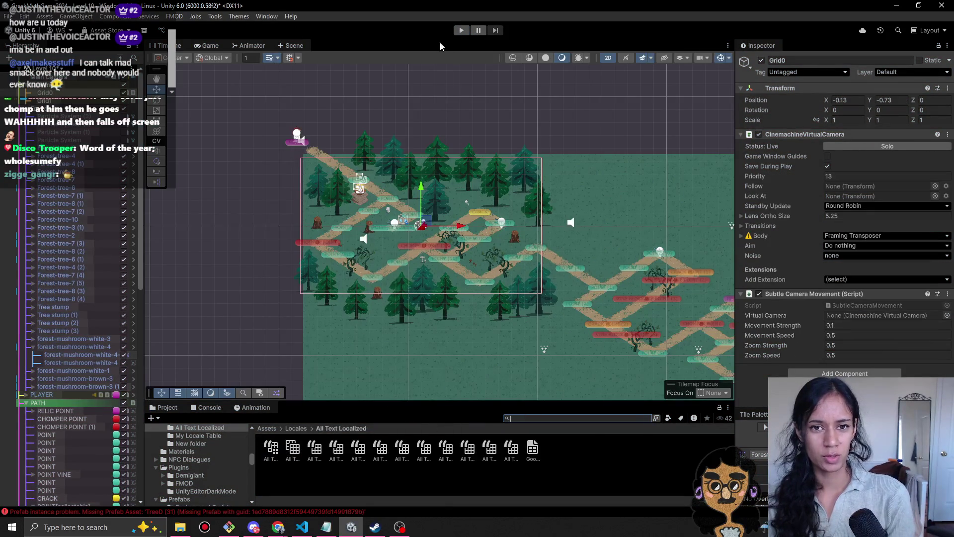
{"action": "left_click", "coordinate": [205, 46]}
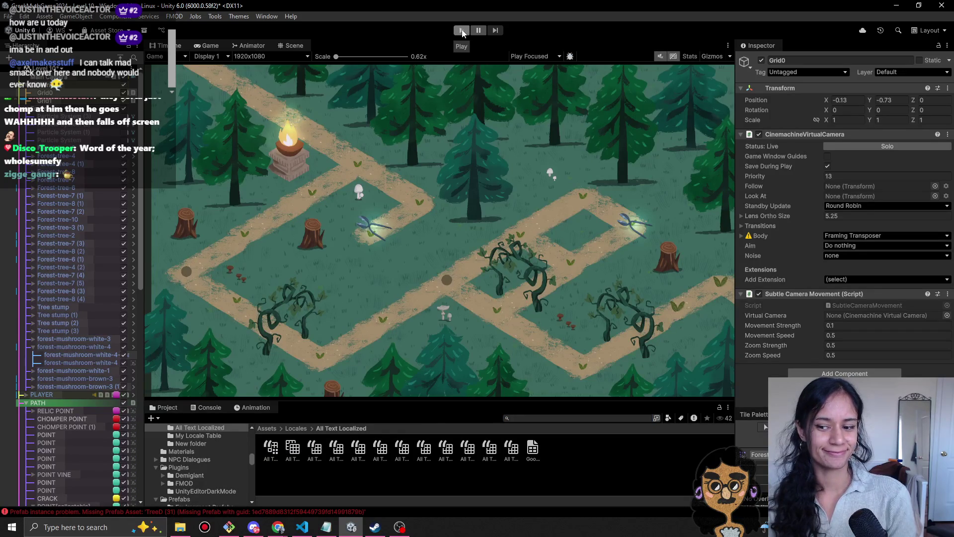
{"action": "left_click", "coordinate": [209, 407]}
{"action": "left_click", "coordinate": [155, 418]}
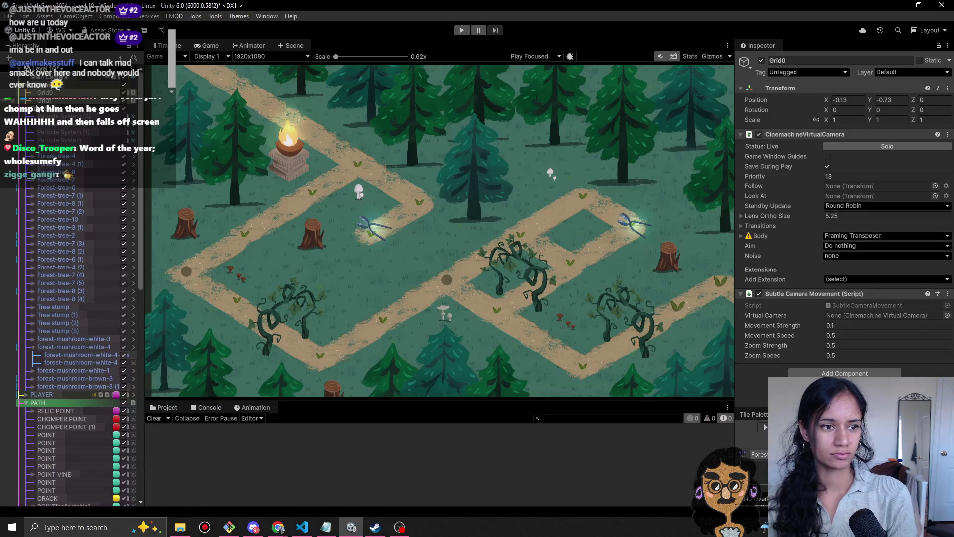
- Collapse the Path branch in the Hierarchy and deselect Grid0
{"action": "scroll", "coordinate": [25, 109], "scroll_direction": "down", "scroll_amount": 10}
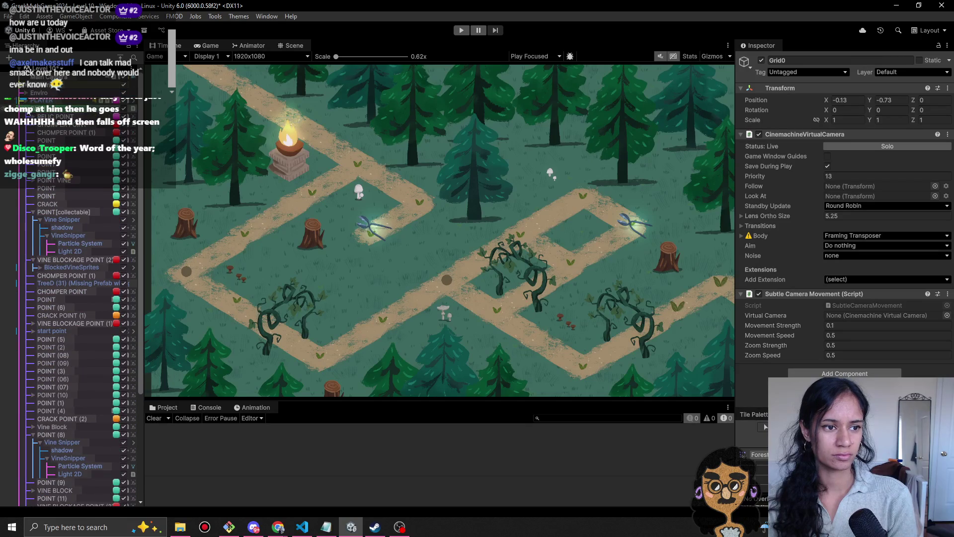
{"action": "left_click", "coordinate": [25, 188]}
{"action": "left_click", "coordinate": [78, 341]}
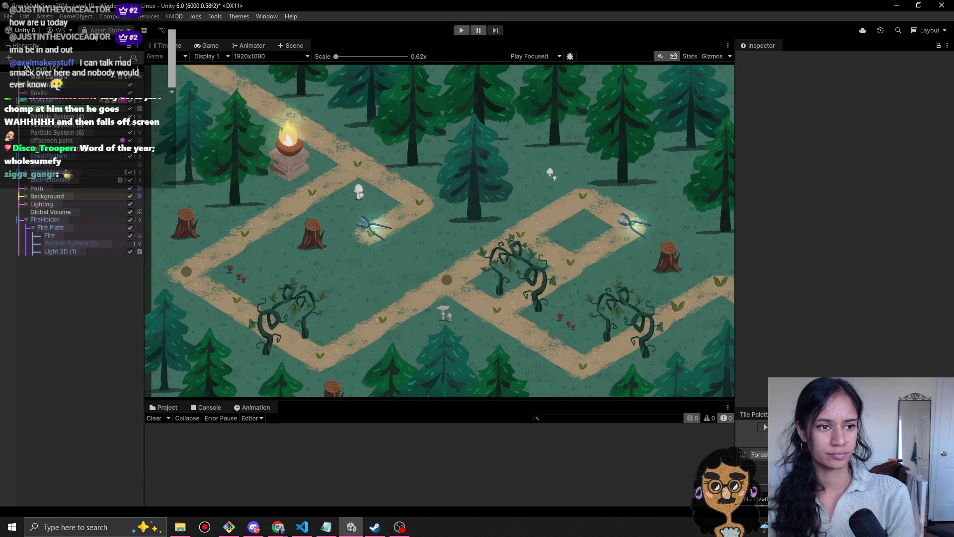
{"action": "left_click", "coordinate": [62, 72]}
- Open the Level 12 - Athena Temple scene and briefly play-test it
{"action": "left_click", "coordinate": [60, 203]}
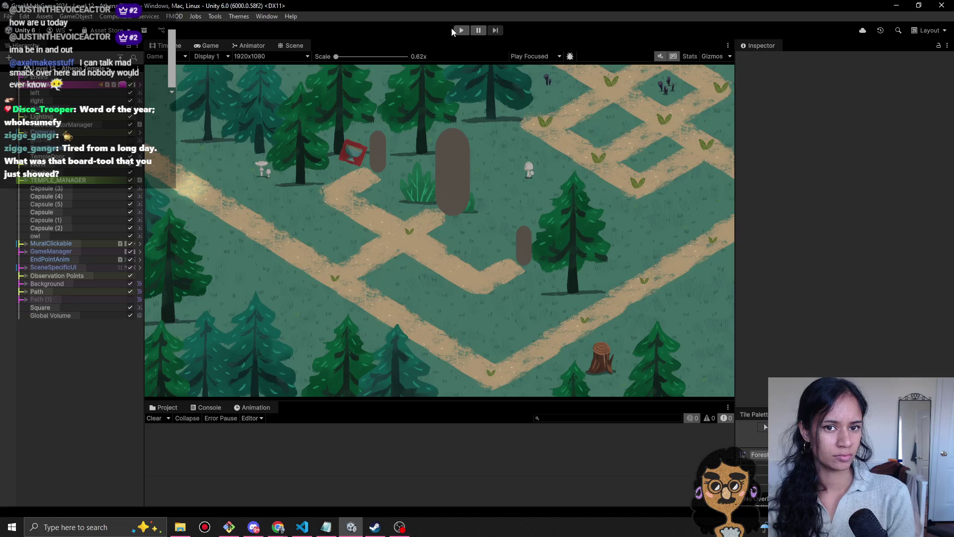
{"action": "left_click", "coordinate": [461, 31]}
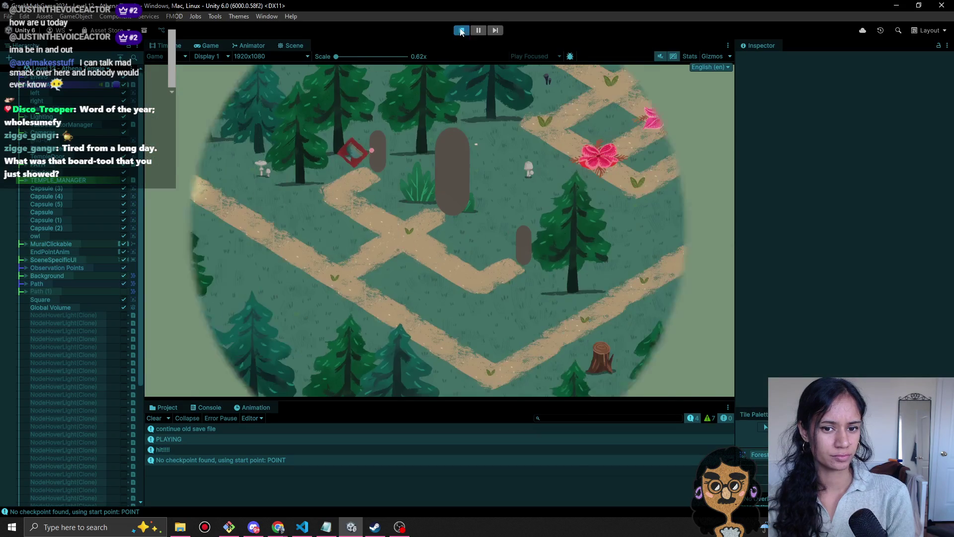
{"action": "left_click", "coordinate": [461, 31]}
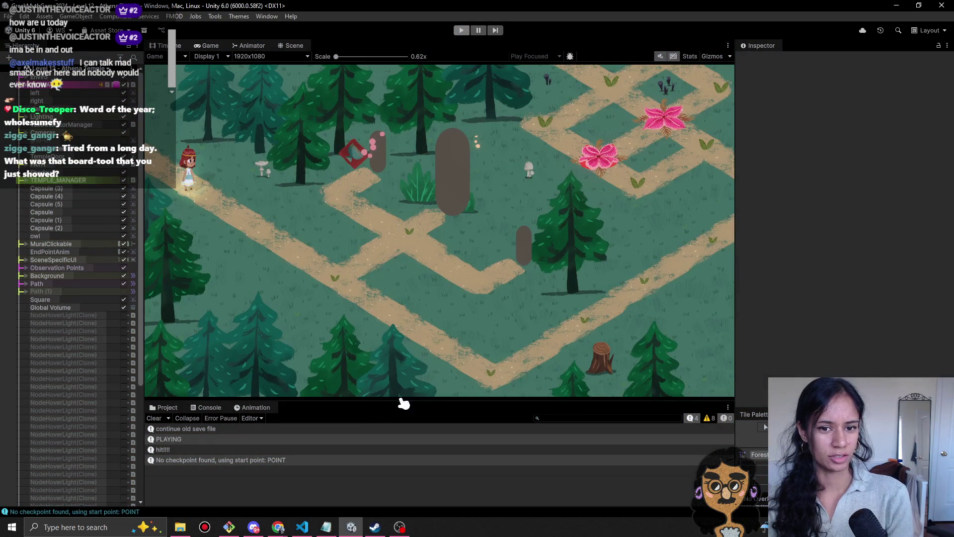
- Turn the Global Volume off and back on, then bring up Chrome
{"action": "left_click", "coordinate": [131, 315]}
{"action": "left_click", "coordinate": [131, 315]}
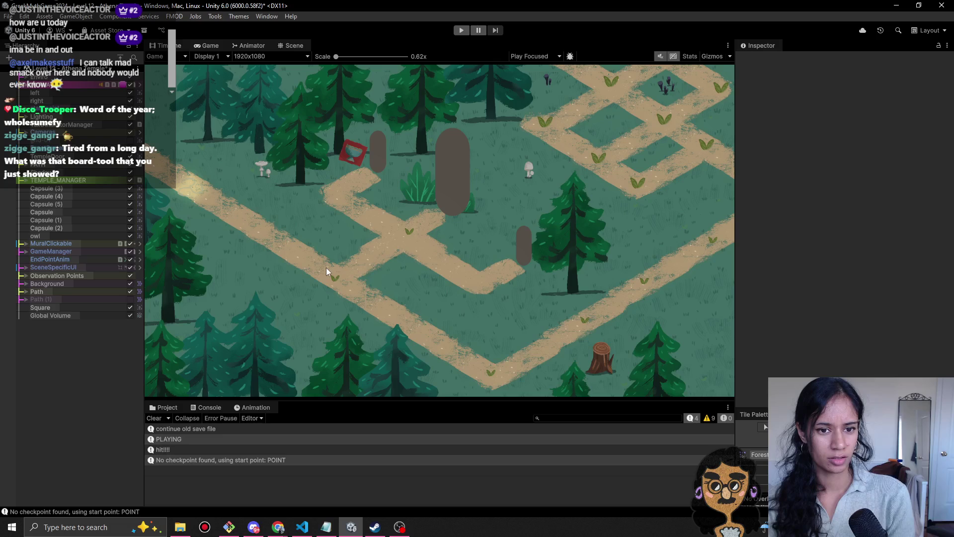
{"action": "left_click", "coordinate": [277, 527]}
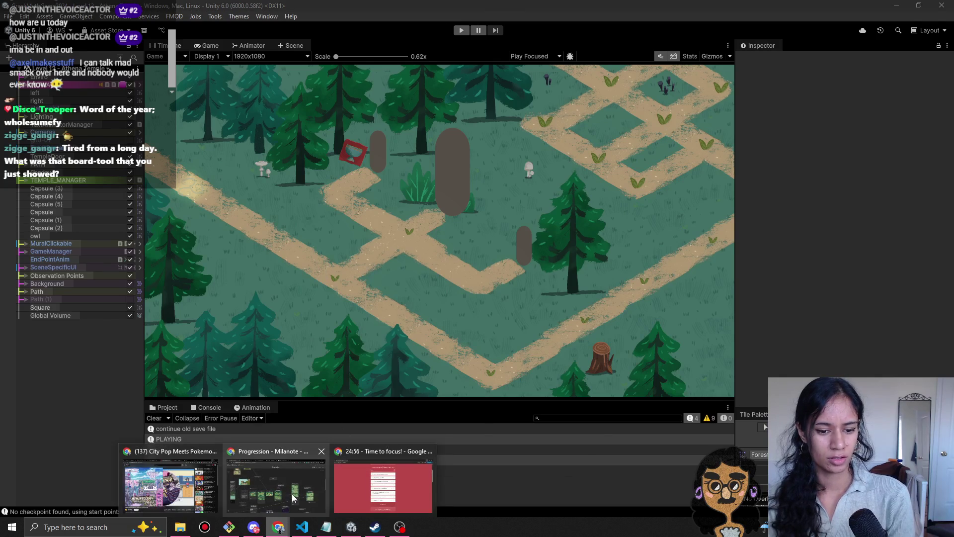
- Bring up the Milanote Progression board in Chrome and pan around it
{"action": "left_click", "coordinate": [293, 498]}
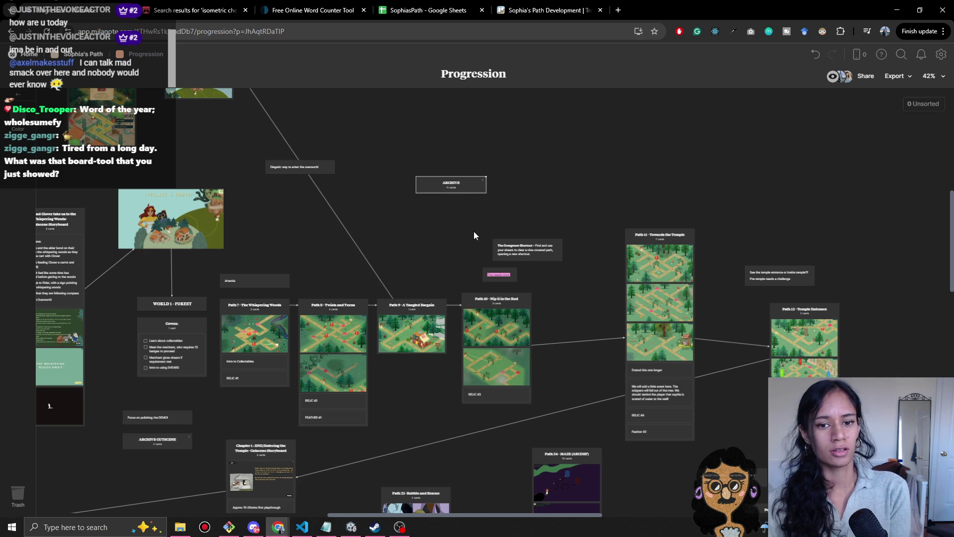
{"action": "scroll", "coordinate": [328, 145], "scroll_direction": "left", "scroll_amount": 5}
{"action": "scroll", "coordinate": [327, 144], "scroll_direction": "up", "scroll_amount": 3}
{"action": "scroll", "coordinate": [296, 213], "scroll_direction": "up", "scroll_amount": 8}
{"action": "scroll", "coordinate": [296, 212], "scroll_direction": "left", "scroll_amount": 10}
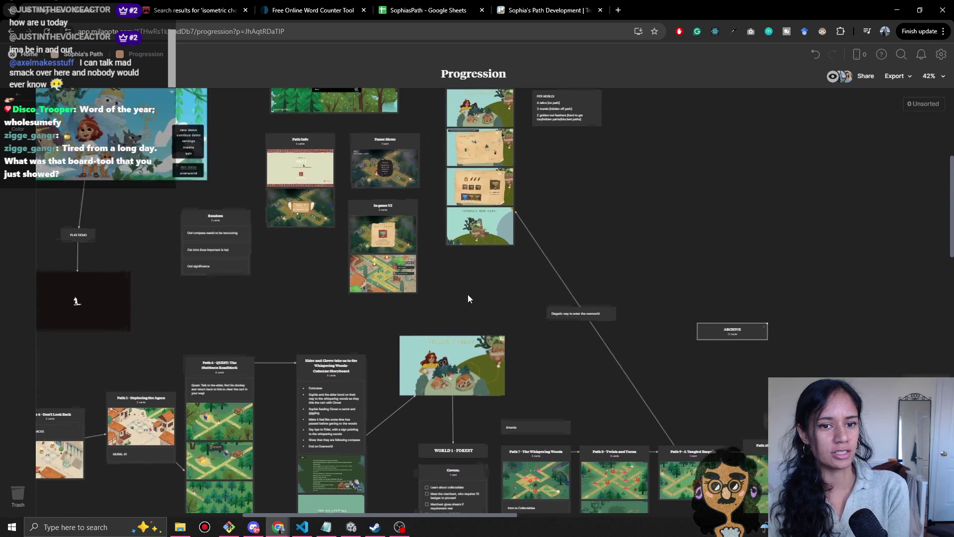
{"action": "scroll", "coordinate": [285, 379], "scroll_direction": "left", "scroll_amount": 3}
{"action": "scroll", "coordinate": [288, 387], "scroll_direction": "down", "scroll_amount": 5}
{"action": "scroll", "coordinate": [293, 398], "scroll_direction": "down", "scroll_amount": 10}
{"action": "scroll", "coordinate": [294, 398], "scroll_direction": "left", "scroll_amount": 4}
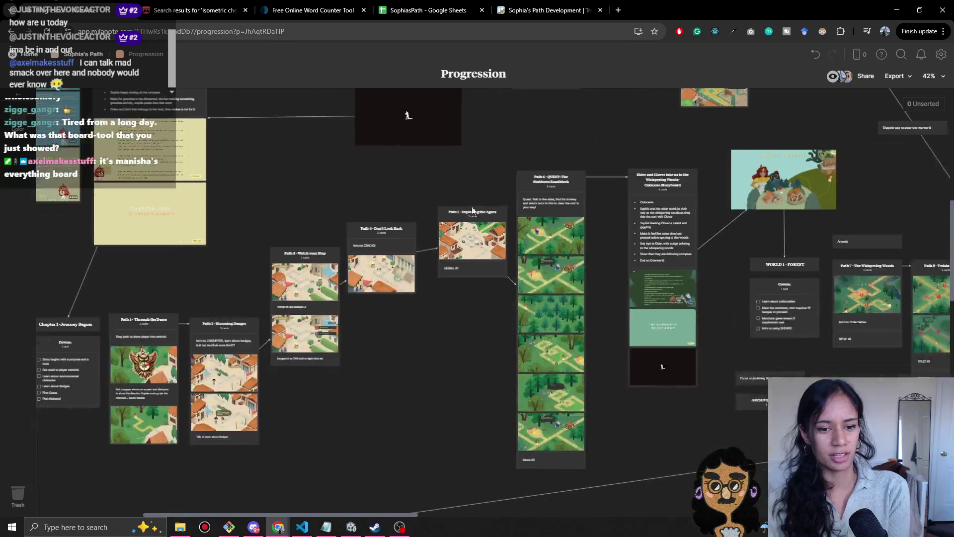
{"action": "scroll", "coordinate": [475, 332], "scroll_direction": "right", "scroll_amount": 3}
{"action": "scroll", "coordinate": [288, 328], "scroll_direction": "right", "scroll_amount": 15}
{"action": "scroll", "coordinate": [288, 328], "scroll_direction": "up", "scroll_amount": 3}
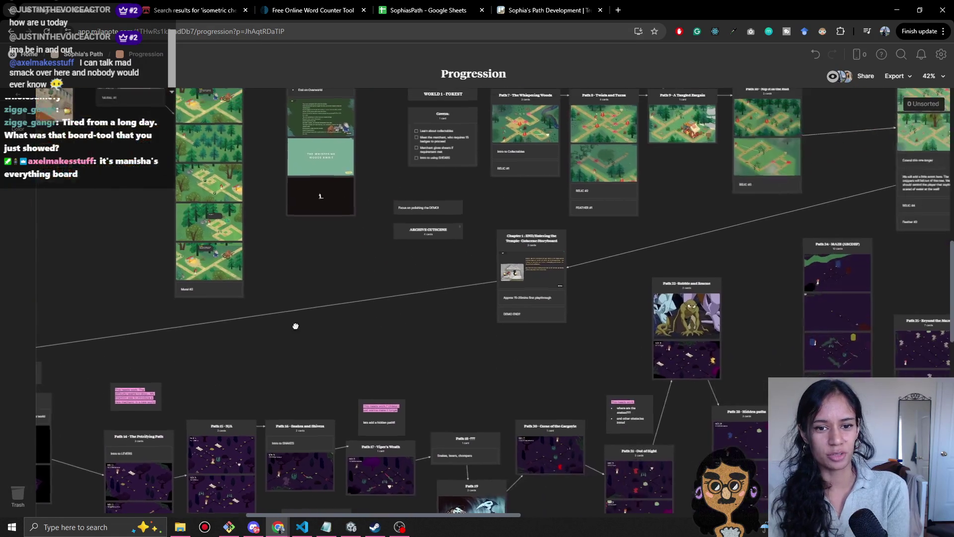
{"action": "scroll", "coordinate": [448, 363], "scroll_direction": "up", "scroll_amount": 2}
{"action": "scroll", "coordinate": [448, 363], "scroll_direction": "right", "scroll_amount": 2}
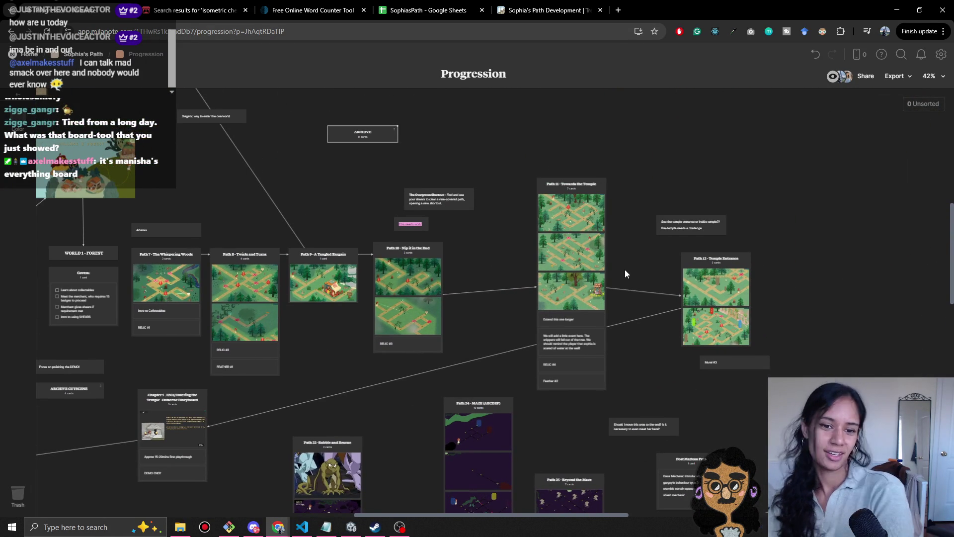
- Expand the ARCHIVE column and preview the Doron merchant map card large
{"action": "left_click", "coordinate": [394, 129]}
{"action": "scroll", "coordinate": [363, 276], "scroll_direction": "up", "scroll_amount": 5}
{"action": "scroll", "coordinate": [376, 244], "scroll_direction": "down", "scroll_amount": 2}
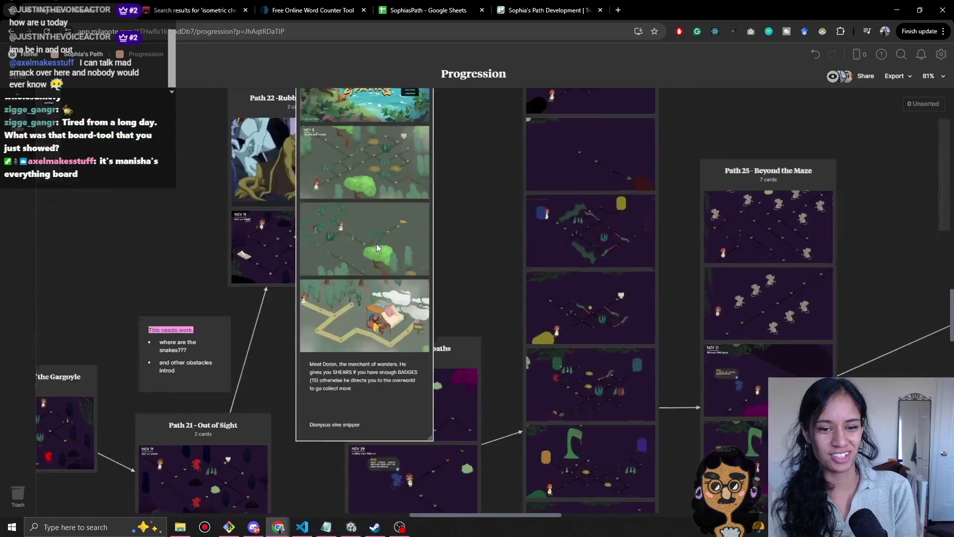
{"action": "scroll", "coordinate": [375, 234], "scroll_direction": "down", "scroll_amount": 5}
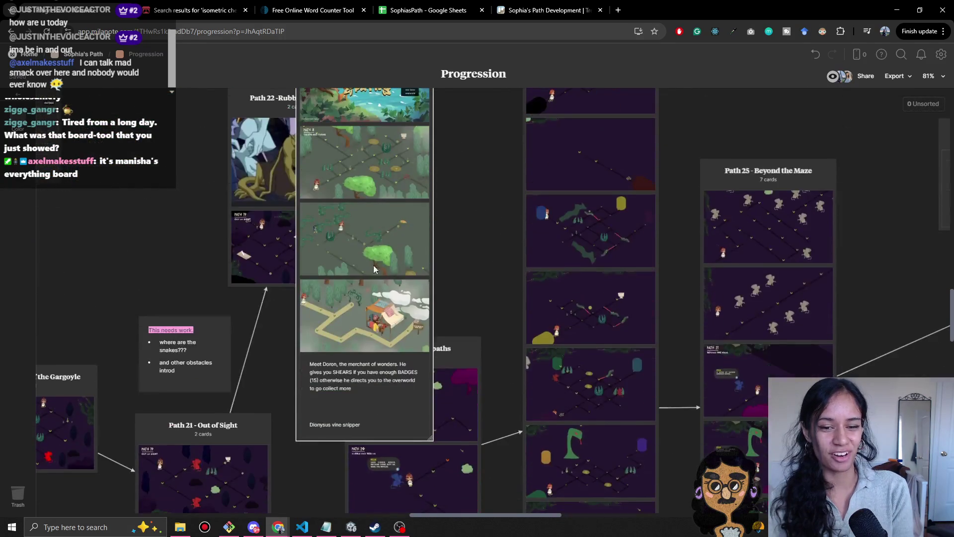
{"action": "left_click", "coordinate": [365, 303]}
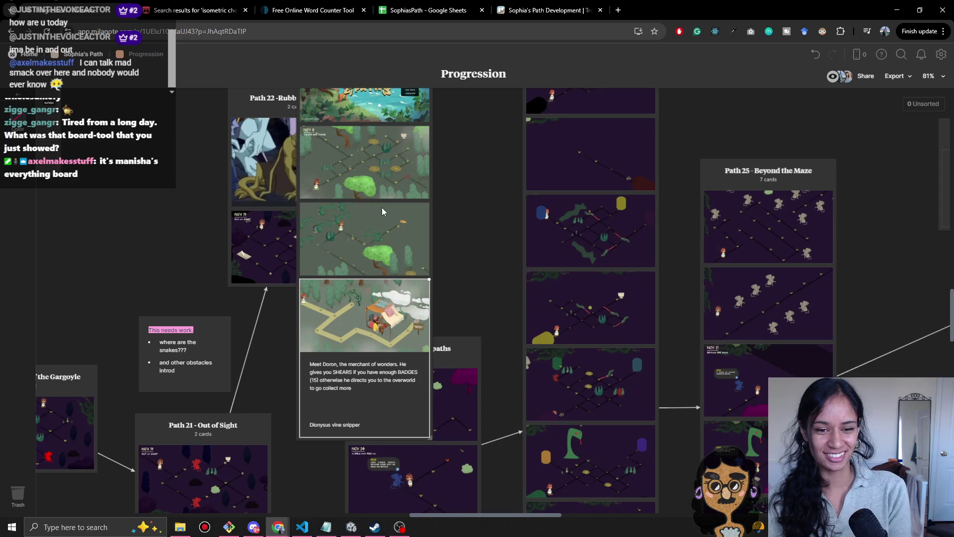
{"action": "key", "text": "space"}
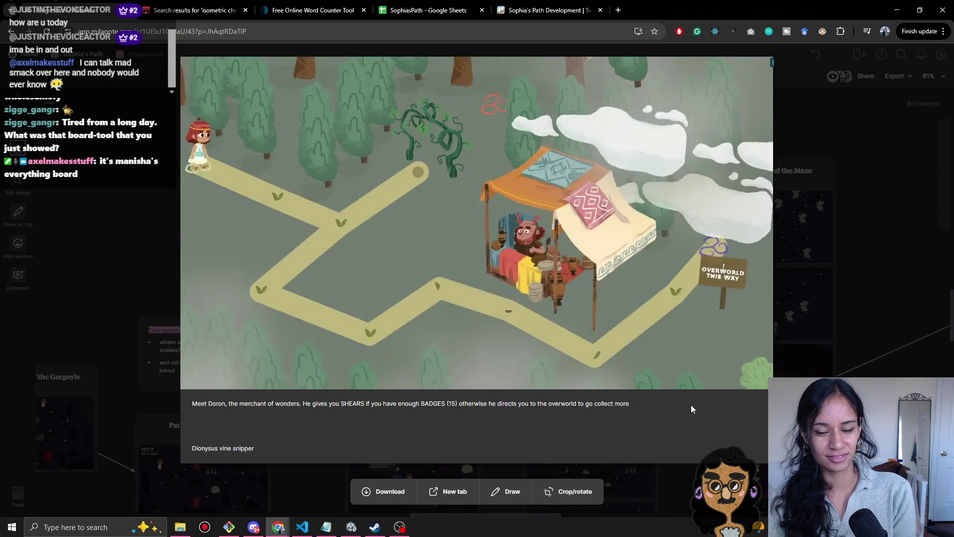
- Open the Level 9-Doran scene in Unity from the scene list
{"action": "left_click", "coordinate": [355, 529]}
{"action": "left_click", "coordinate": [99, 80]}
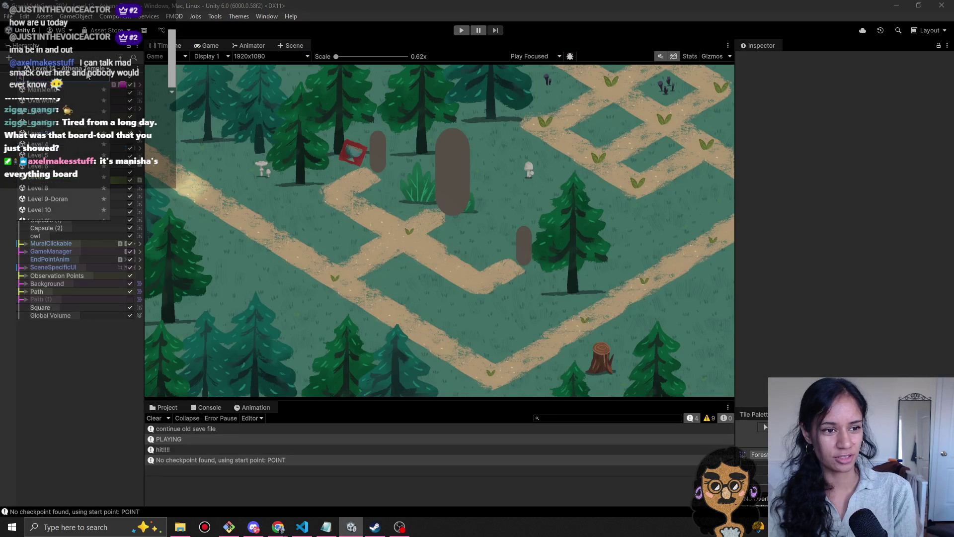
{"action": "left_click", "coordinate": [59, 198]}
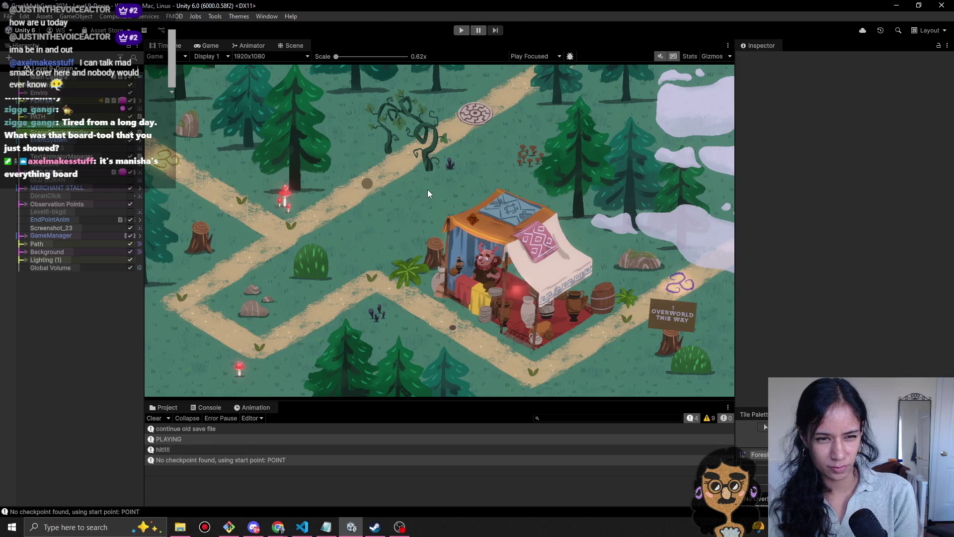
- Compare the Level 9-Doran scene with the Doron reference image, then close the preview
{"action": "key", "text": "alt+Tab"}
{"action": "key", "text": "alt+Tab"}
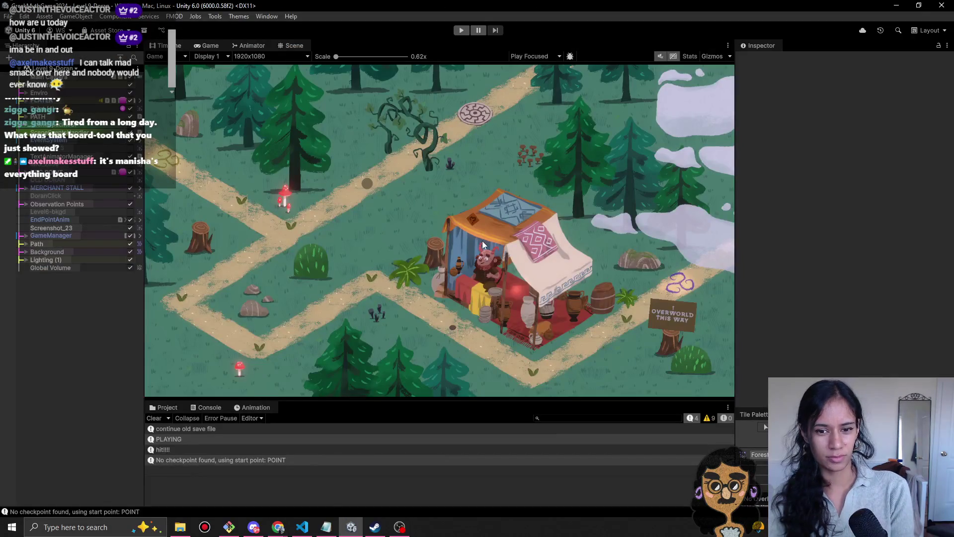
{"action": "key", "text": "alt+Tab"}
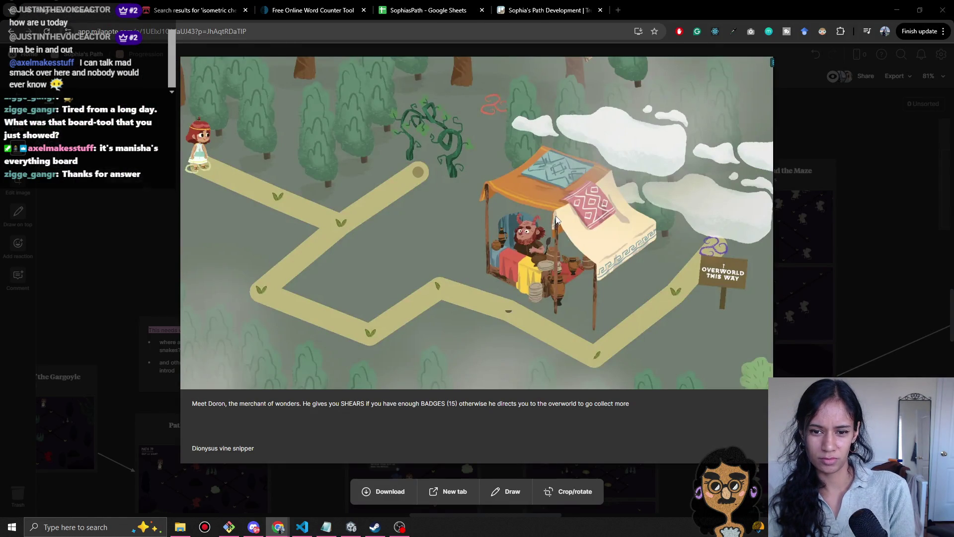
{"action": "key", "text": "alt+Tab"}
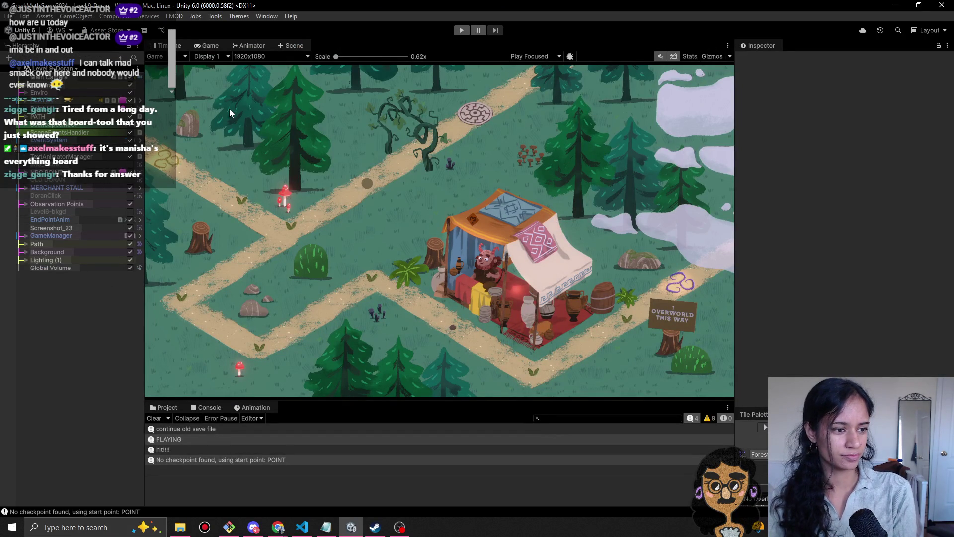
{"action": "key", "text": "alt+Tab"}
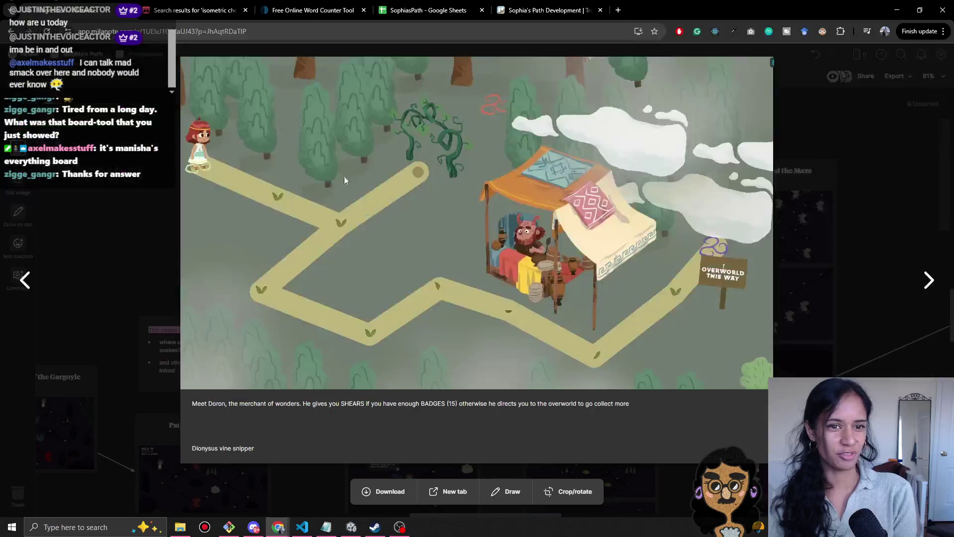
{"action": "left_click", "coordinate": [150, 235]}
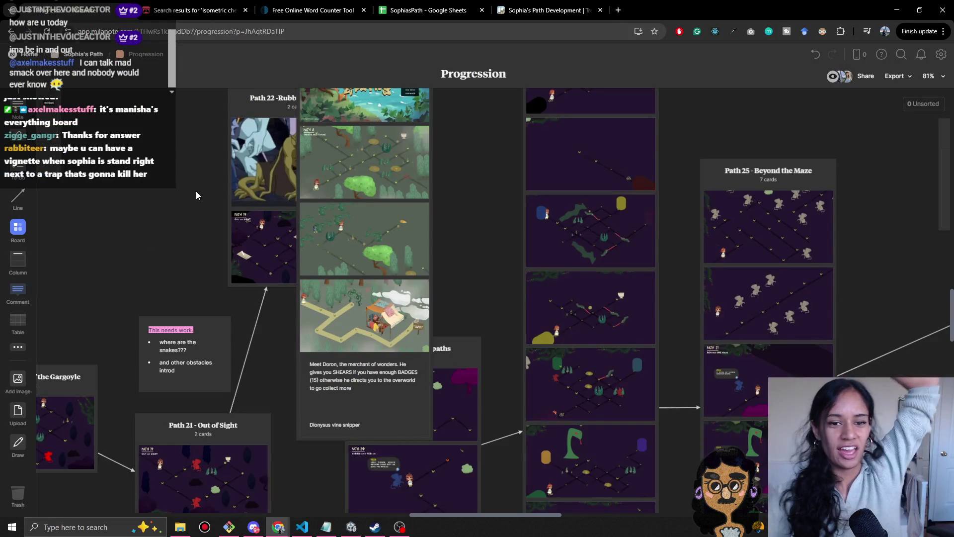
- Collapse the ARCHIVE column and pan across the Progression board
{"action": "scroll", "coordinate": [453, 255], "scroll_direction": "up", "scroll_amount": 15}
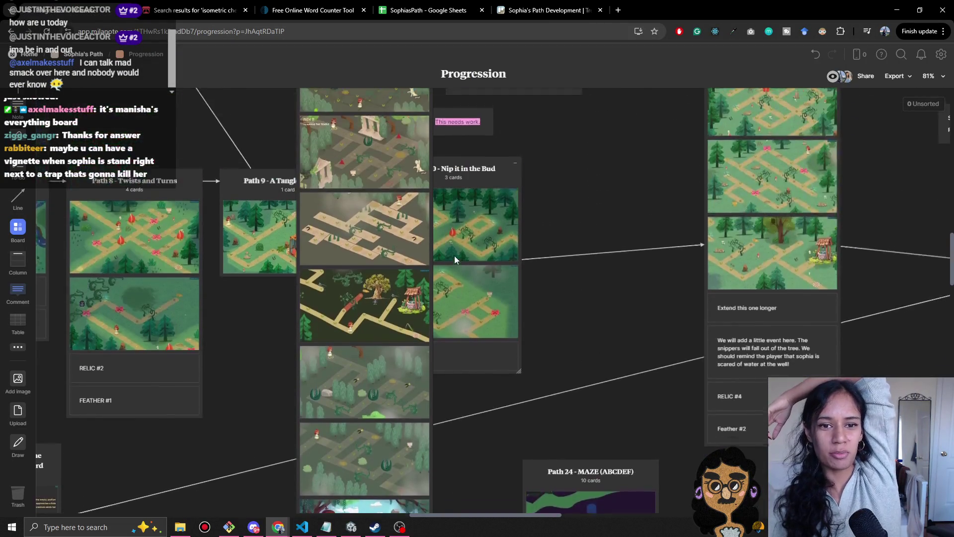
{"action": "scroll", "coordinate": [453, 255], "scroll_direction": "up", "scroll_amount": 5}
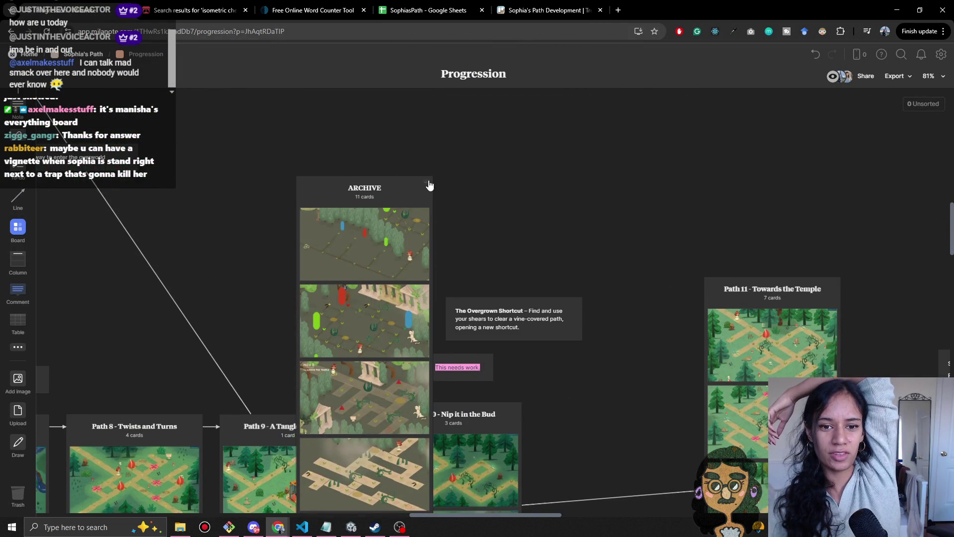
{"action": "left_click", "coordinate": [431, 185]}
{"action": "scroll", "coordinate": [385, 252], "scroll_direction": "down", "scroll_amount": 5}
{"action": "scroll", "coordinate": [386, 251], "scroll_direction": "left", "scroll_amount": 6}
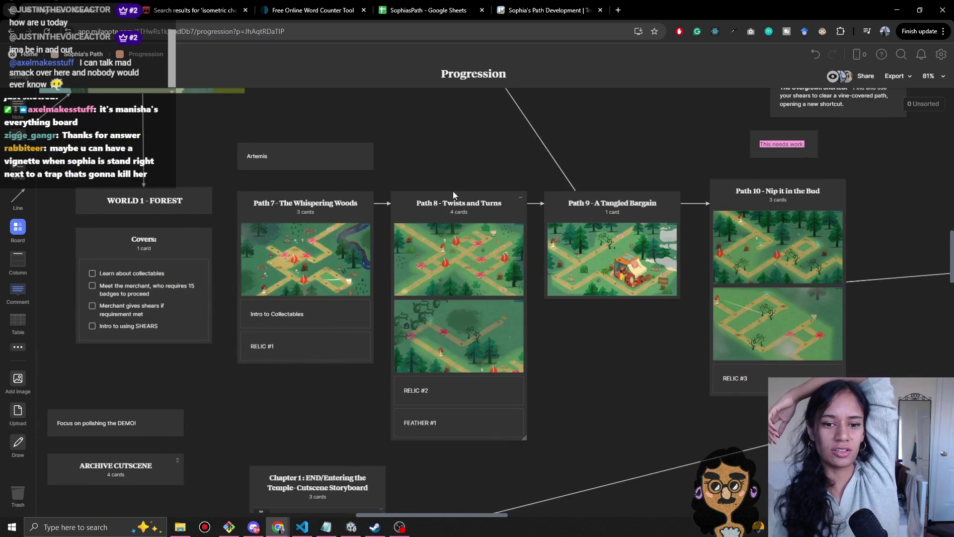
{"action": "scroll", "coordinate": [460, 210], "scroll_direction": "left", "scroll_amount": 3}
{"action": "scroll", "coordinate": [544, 145], "scroll_direction": "up", "scroll_amount": 5}
{"action": "scroll", "coordinate": [544, 145], "scroll_direction": "right", "scroll_amount": 8}
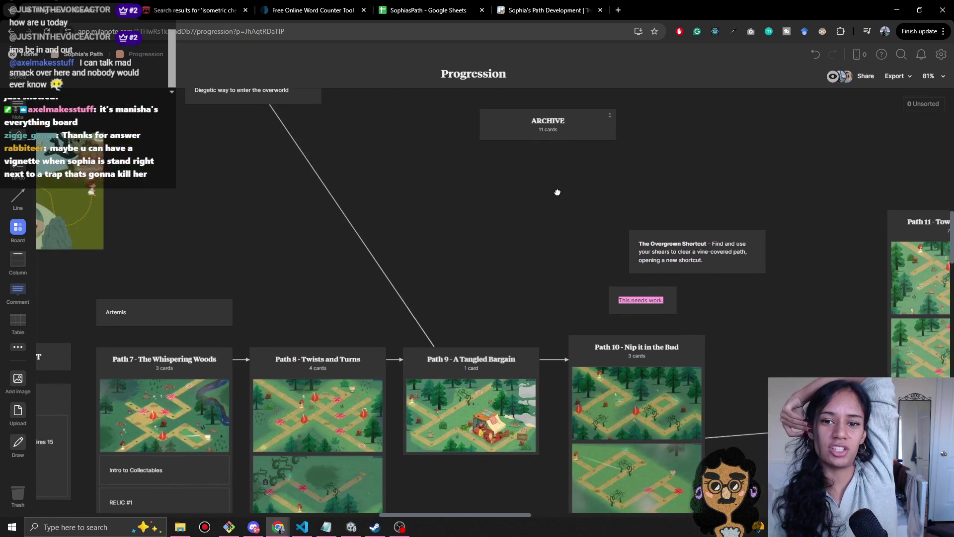
- Re-expand the ARCHIVE column and bring the Path 7–10 forest levels into view, then return to Unity
{"action": "left_click", "coordinate": [593, 135]}
{"action": "scroll", "coordinate": [571, 243], "scroll_direction": "down", "scroll_amount": 10}
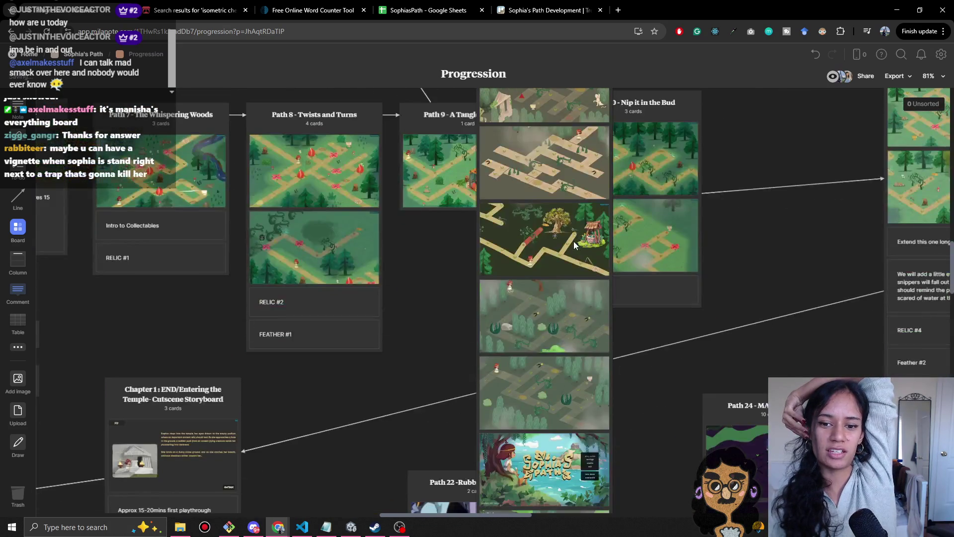
{"action": "scroll", "coordinate": [574, 240], "scroll_direction": "up", "scroll_amount": 14}
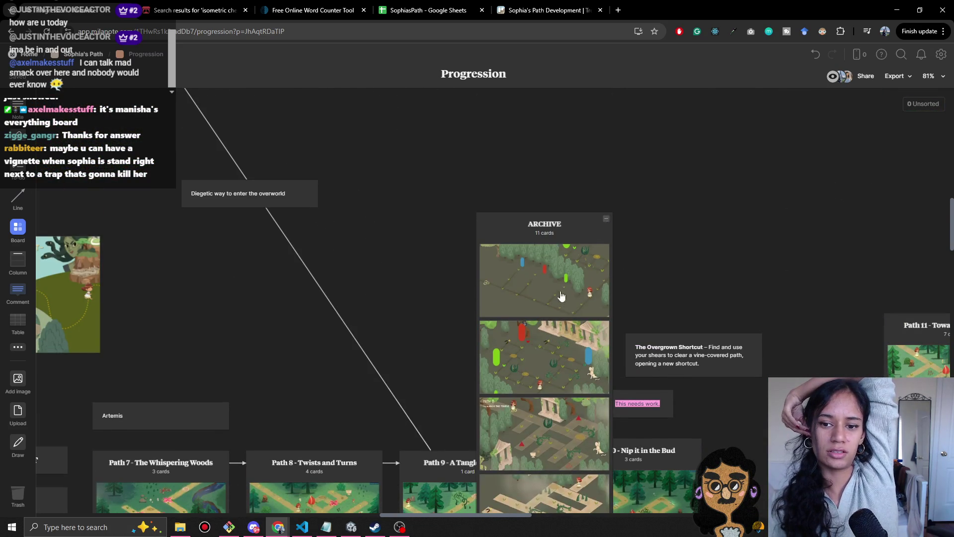
{"action": "scroll", "coordinate": [440, 293], "scroll_direction": "down", "scroll_amount": 5}
{"action": "scroll", "coordinate": [441, 293], "scroll_direction": "left", "scroll_amount": 3}
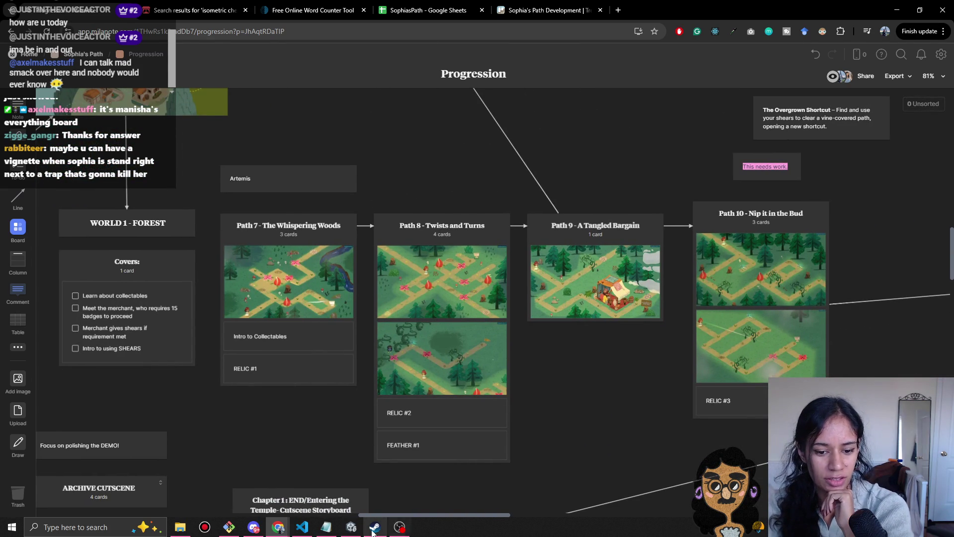
{"action": "left_click_drag", "start_coordinate": [539, 389], "coordinate": [612, 324]}
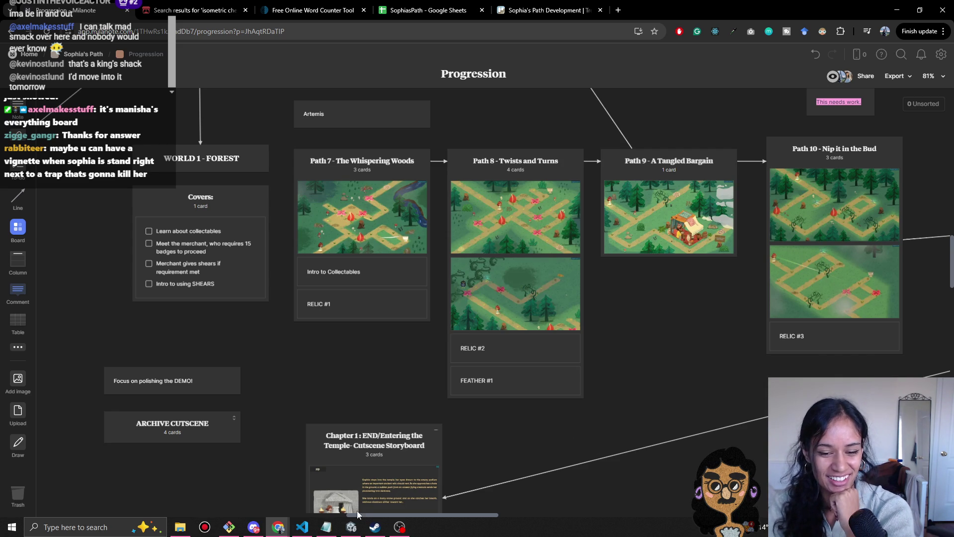
{"action": "left_click", "coordinate": [352, 527]}
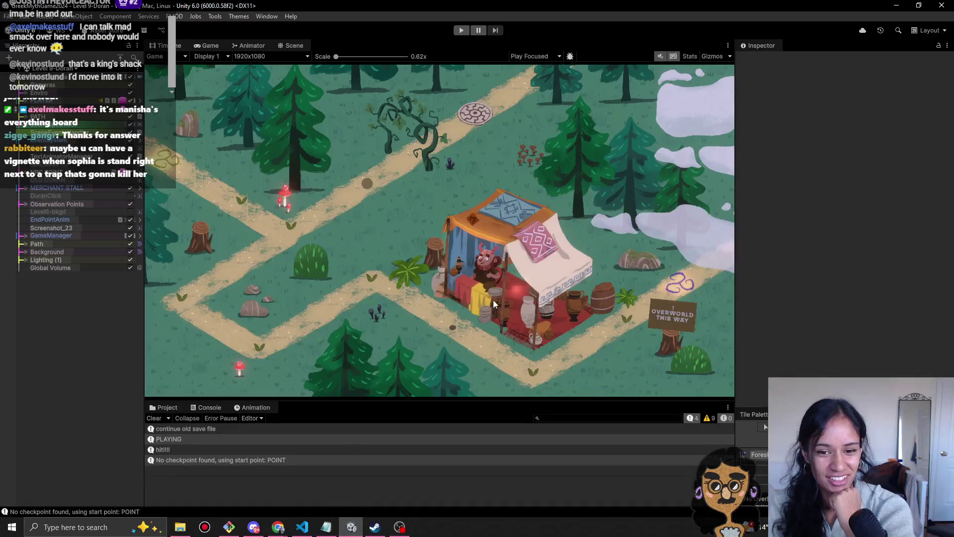
- Select MERCHANT STALL, switch to the Scene view, and inspect TextAnimatorManager, DialogueLocalHandling, GameManager and Lighting (1)
{"action": "left_click", "coordinate": [57, 188]}
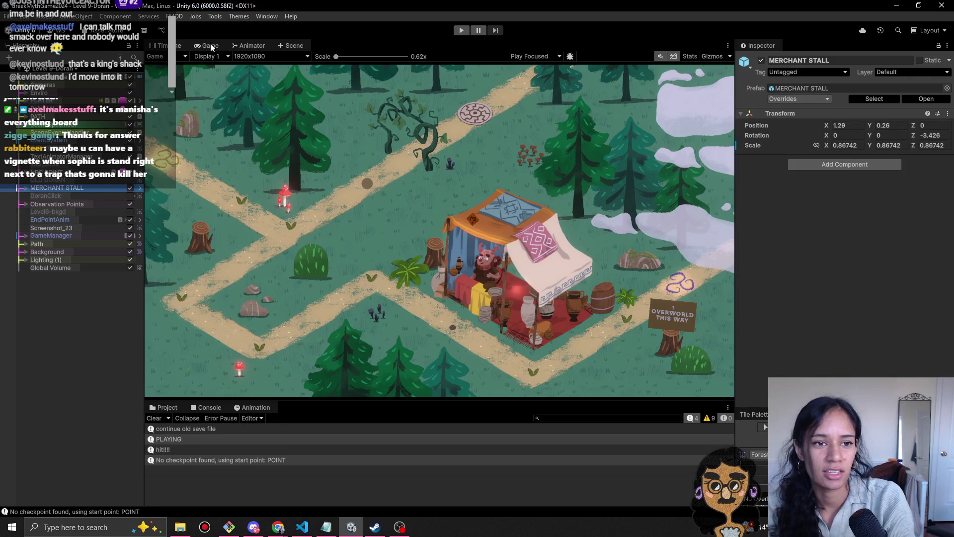
{"action": "left_click", "coordinate": [249, 44]}
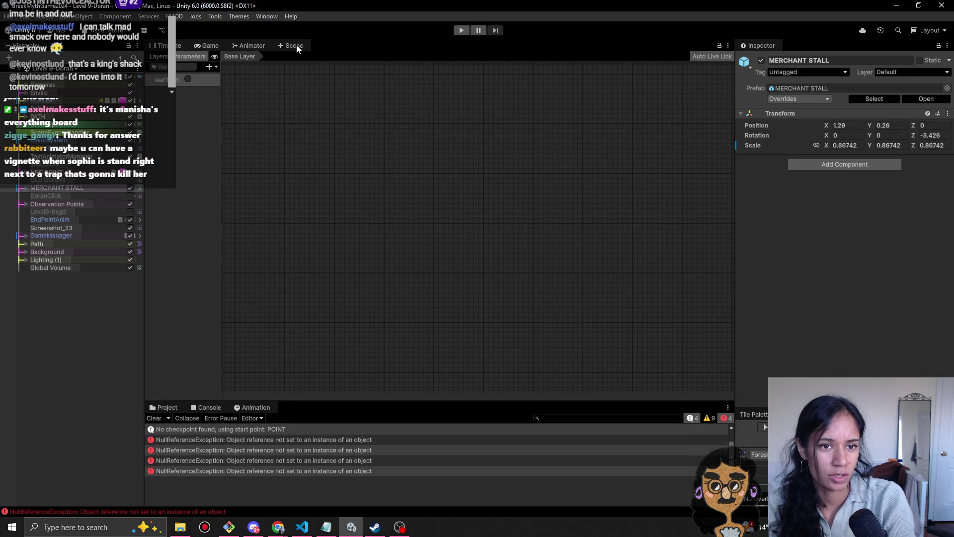
{"action": "left_click", "coordinate": [294, 45]}
{"action": "left_click", "coordinate": [154, 418]}
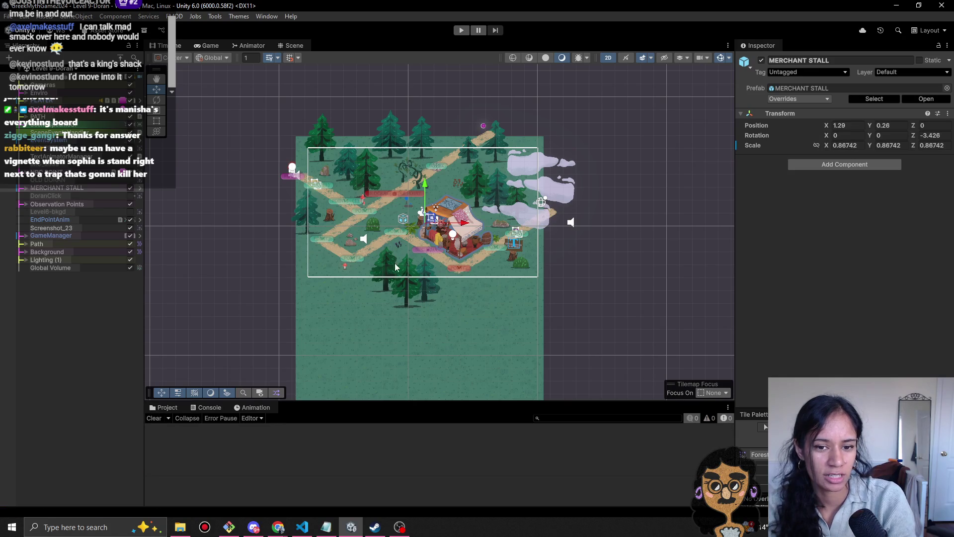
{"action": "scroll", "coordinate": [418, 239], "scroll_direction": "up", "scroll_amount": 10}
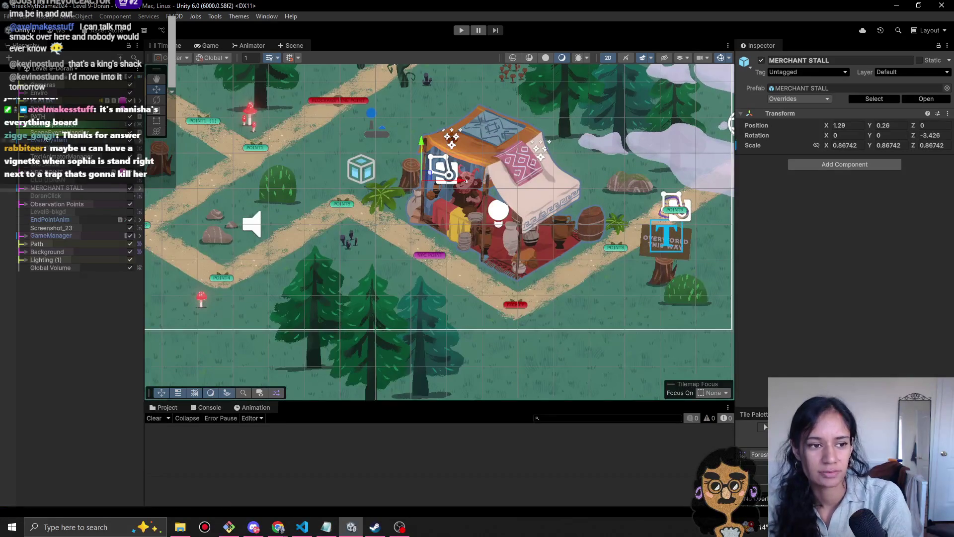
{"action": "left_click", "coordinate": [68, 166]}
{"action": "left_click", "coordinate": [68, 156]}
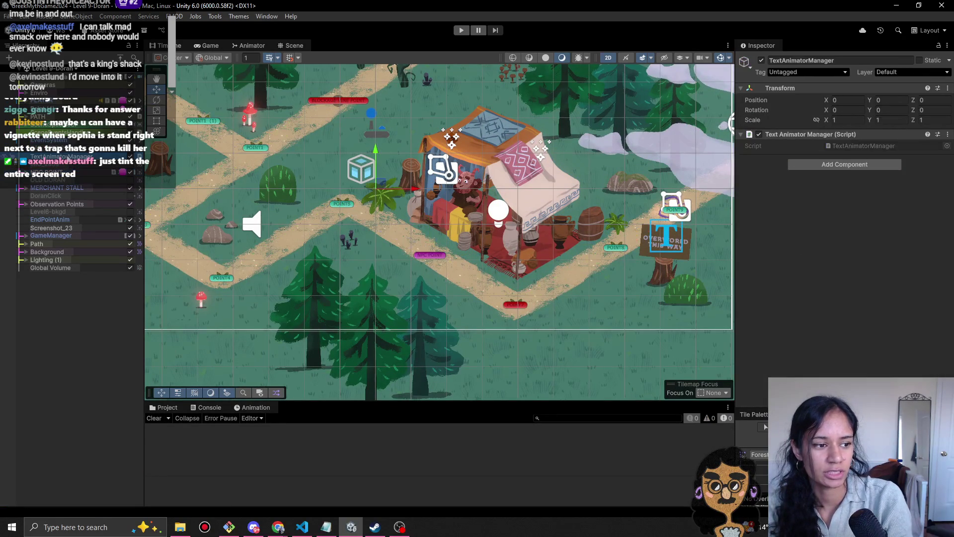
{"action": "left_click_drag", "start_coordinate": [446, 222], "coordinate": [435, 234]}
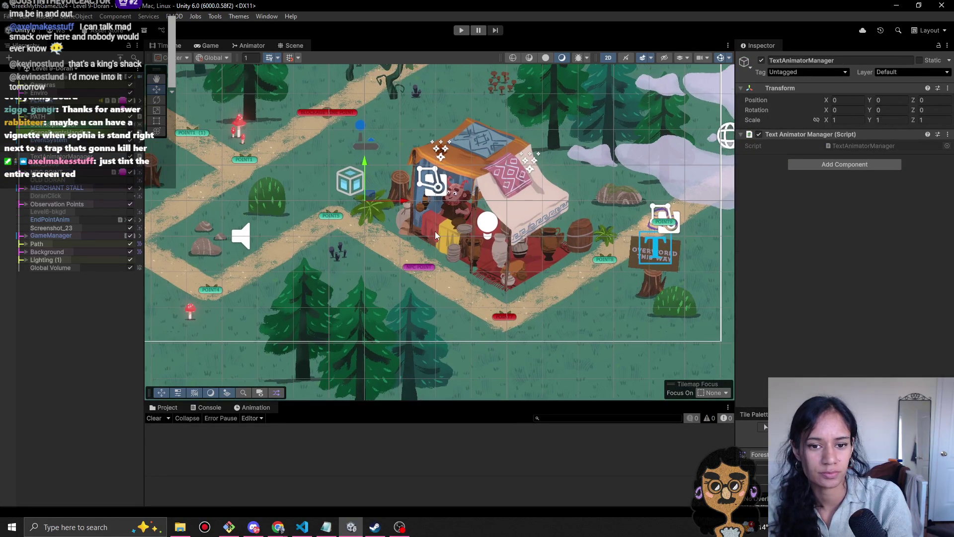
{"action": "left_click", "coordinate": [436, 232]}
{"action": "left_click", "coordinate": [51, 259]}
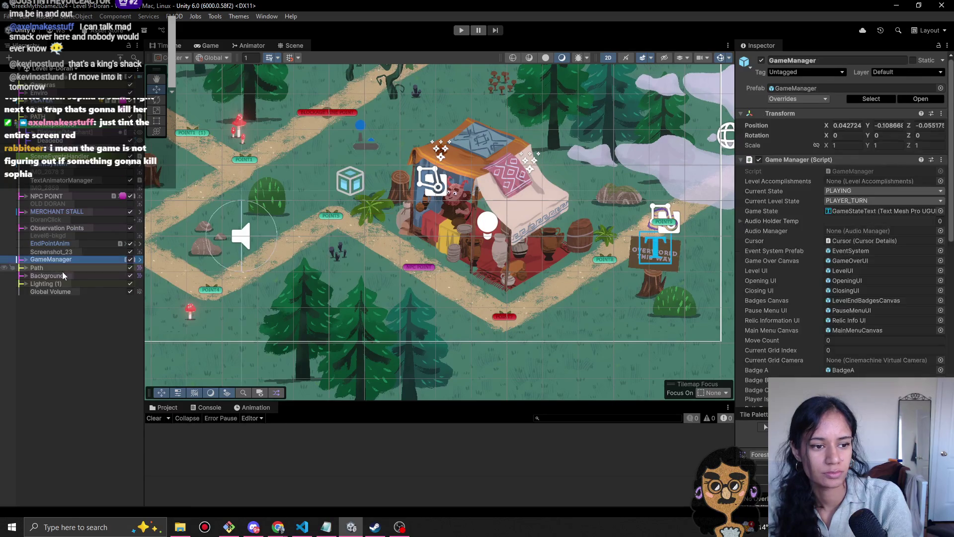
{"action": "left_click", "coordinate": [49, 283]}
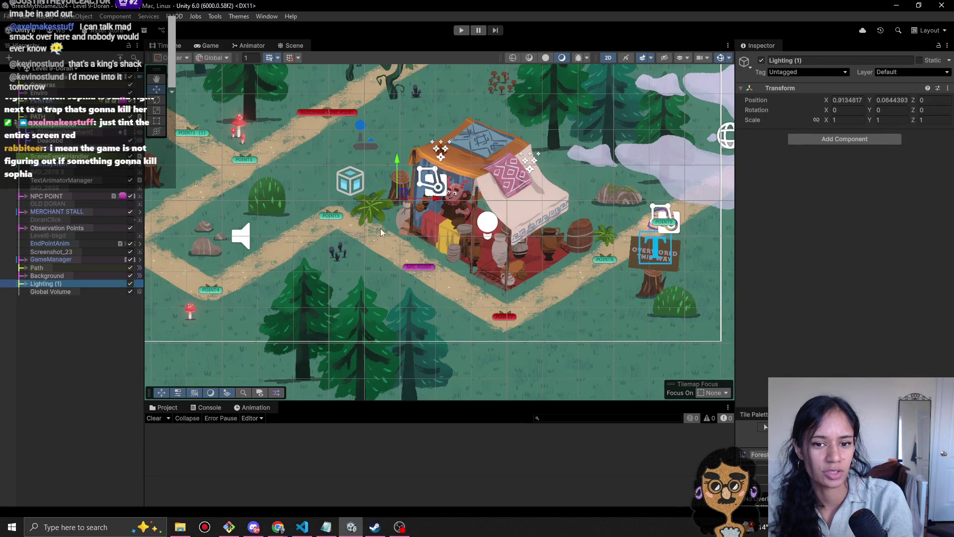
- Nudge the merchant stall to X 1.54, Y 0.48, tilt it to Z -1.144, and play
{"action": "left_click", "coordinate": [63, 214]}
{"action": "left_click", "coordinate": [420, 189]}
{"action": "left_click_drag", "start_coordinate": [419, 189], "coordinate": [417, 186]}
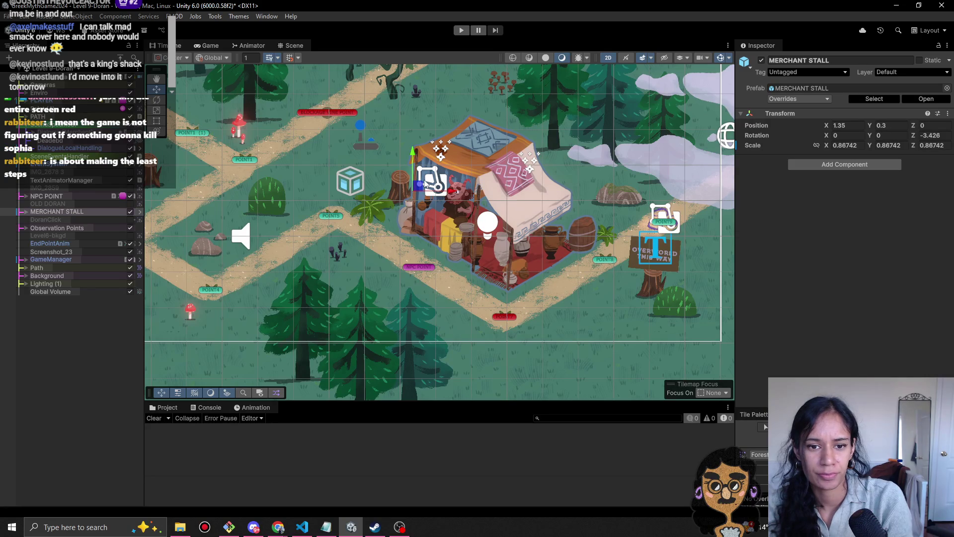
{"action": "key", "text": "r"}
{"action": "key", "text": "e"}
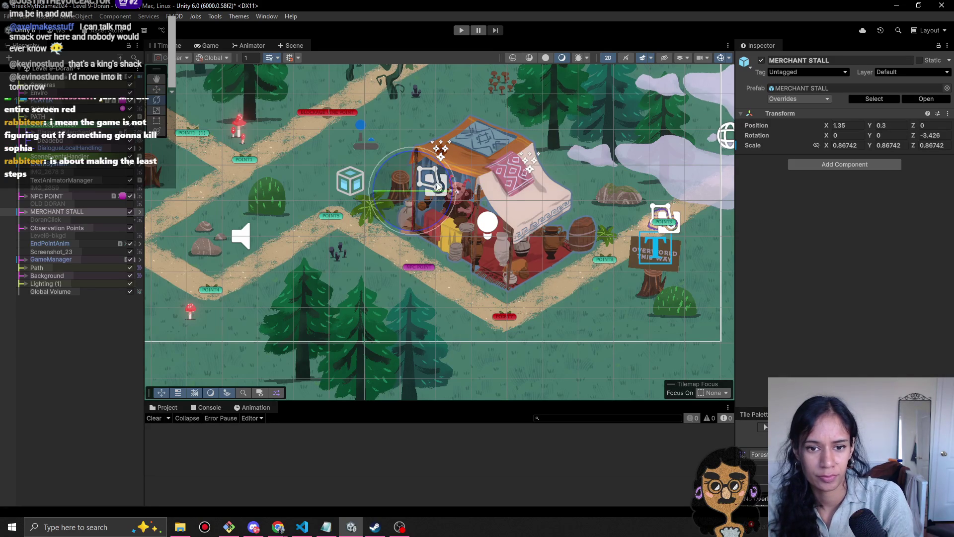
{"action": "mouse_move", "coordinate": [452, 188]}
{"action": "left_mouse_down"}
{"action": "mouse_move", "coordinate": [416, 209]}
{"action": "mouse_move", "coordinate": [429, 185]}
{"action": "left_mouse_up"}
{"action": "key", "text": "w"}
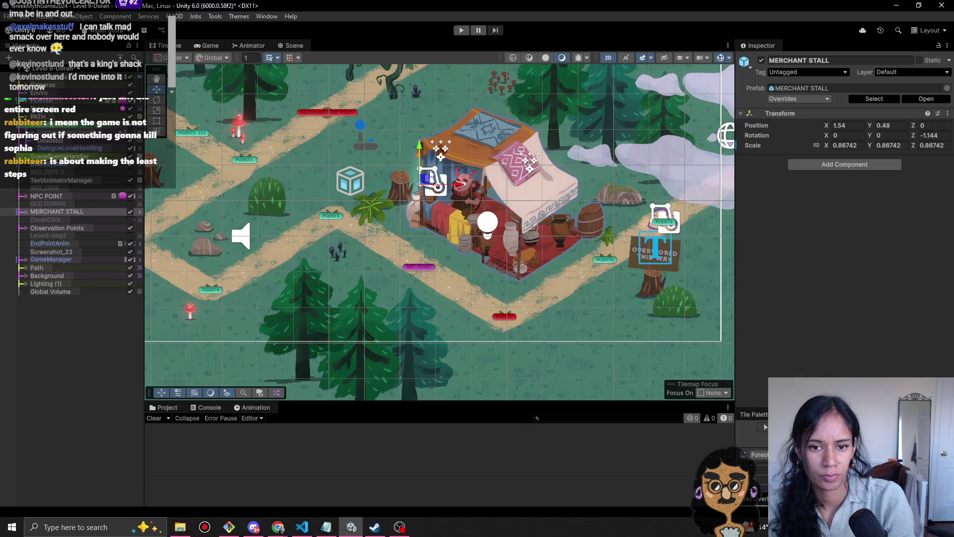
{"action": "left_click", "coordinate": [461, 30]}
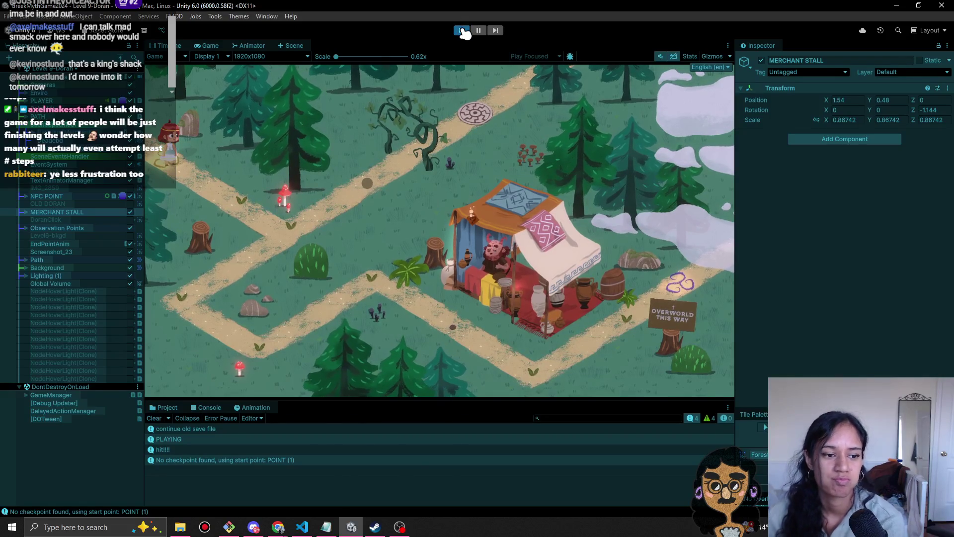
- Add a Vignette override to the Global Volume with Color and Intensity enabled
{"action": "left_click", "coordinate": [95, 283]}
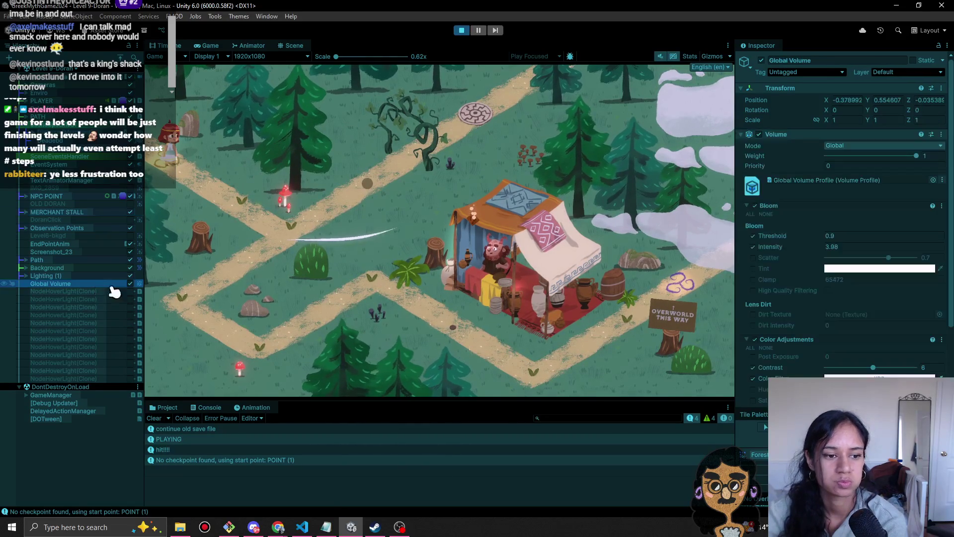
{"action": "scroll", "coordinate": [845, 342], "scroll_direction": "down", "scroll_amount": 3}
{"action": "left_click", "coordinate": [844, 376]}
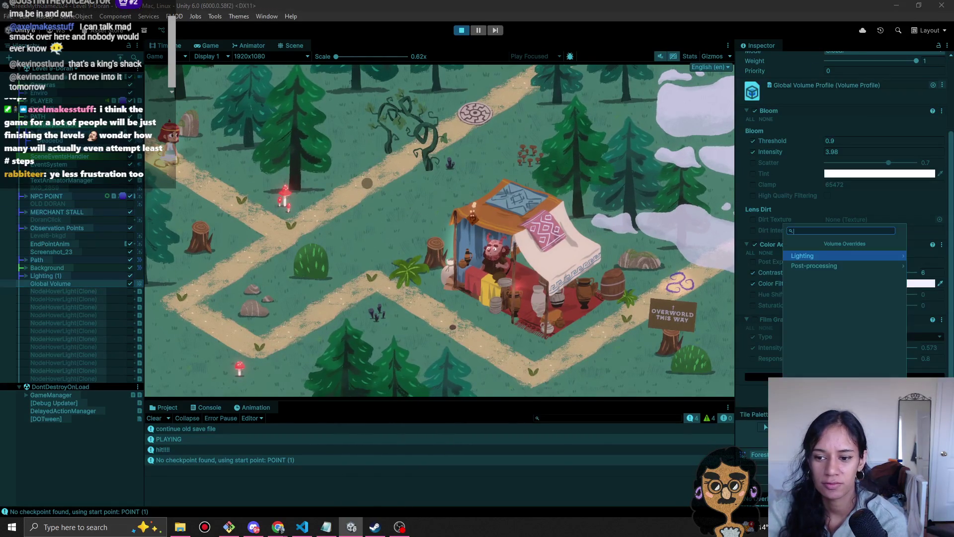
{"action": "mouse_move", "coordinate": [824, 274]}
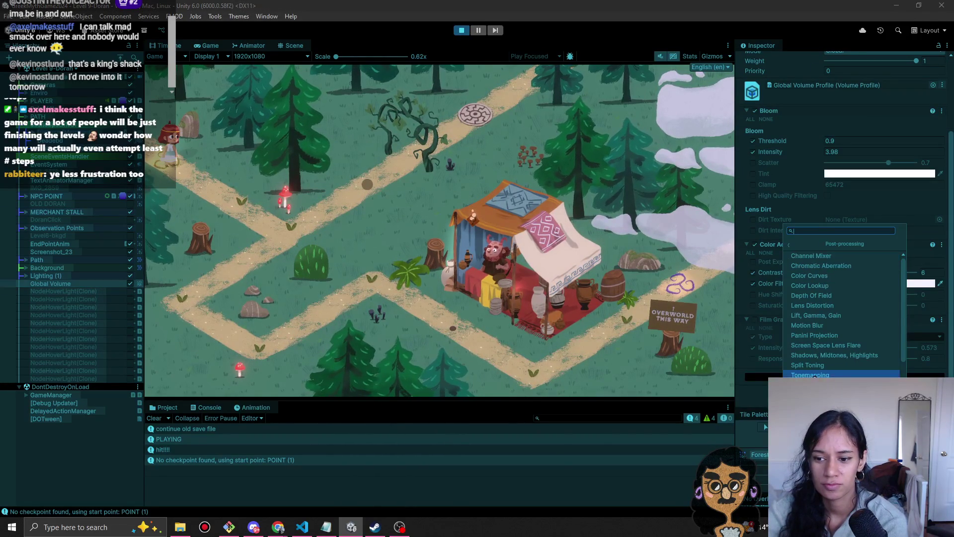
{"action": "key", "text": "Escape"}
{"action": "scroll", "coordinate": [817, 365], "scroll_direction": "down", "scroll_amount": 3}
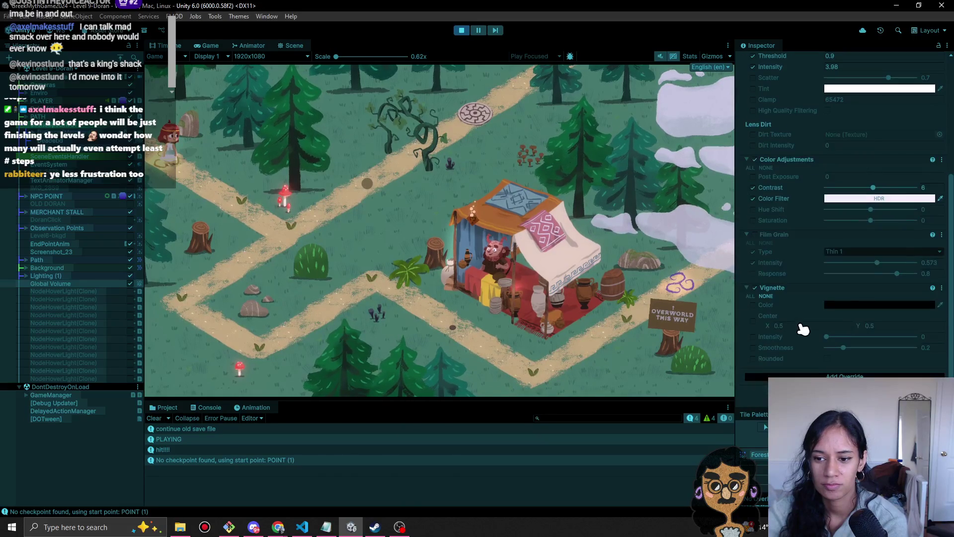
{"action": "left_click", "coordinate": [753, 305]}
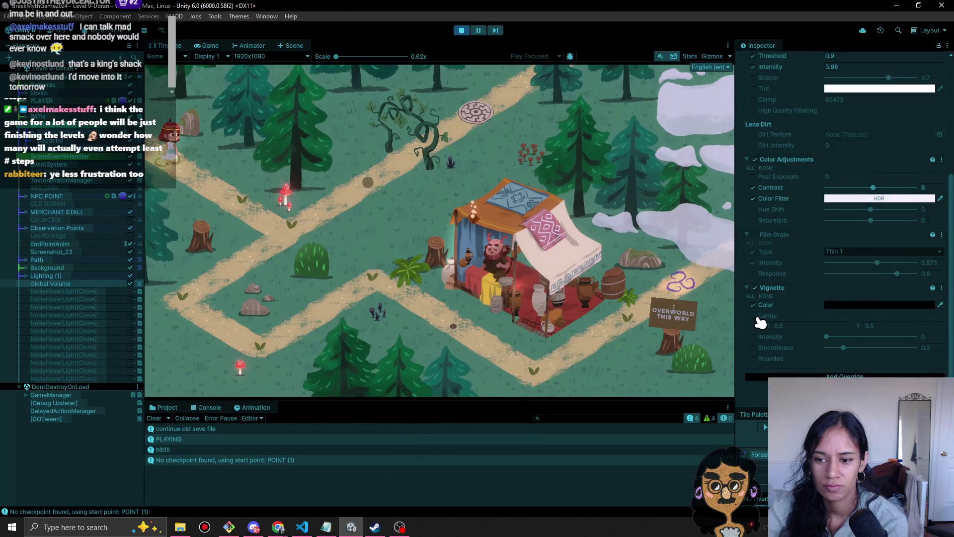
{"action": "left_click", "coordinate": [753, 336]}
{"action": "left_click_drag", "start_coordinate": [829, 340], "coordinate": [870, 339]}
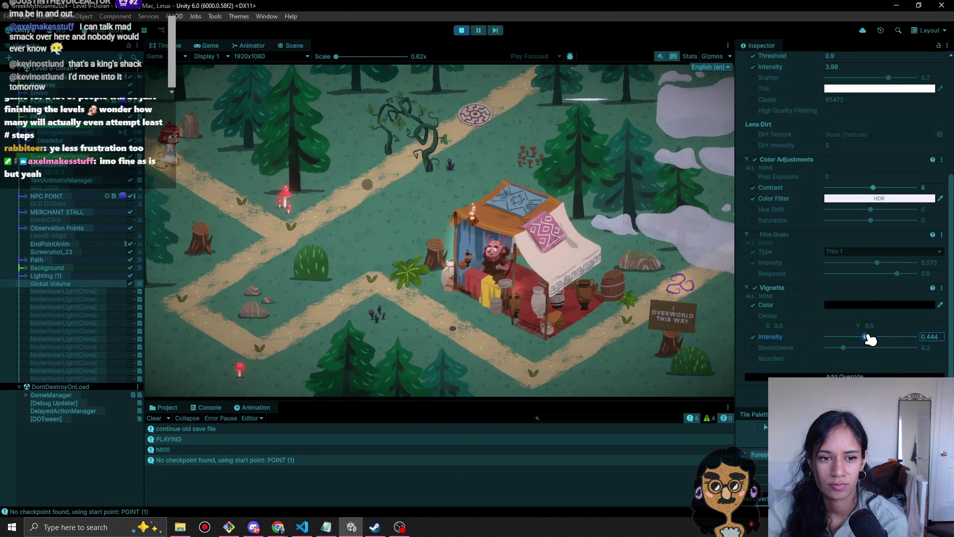
- Try red then black for the vignette colour, set intensity to 0, and stop play mode
{"action": "left_click", "coordinate": [865, 304]}
{"action": "left_click", "coordinate": [917, 308]}
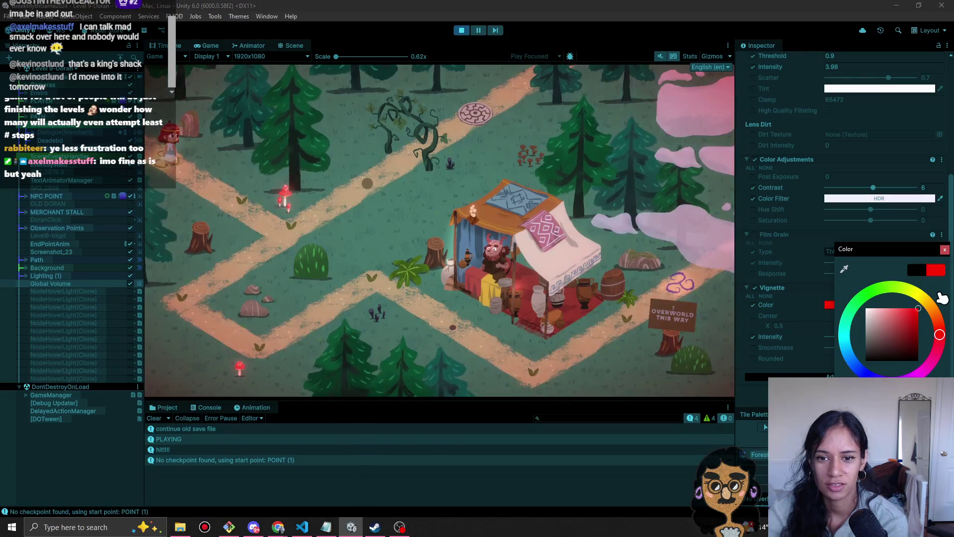
{"action": "left_click", "coordinate": [866, 360]}
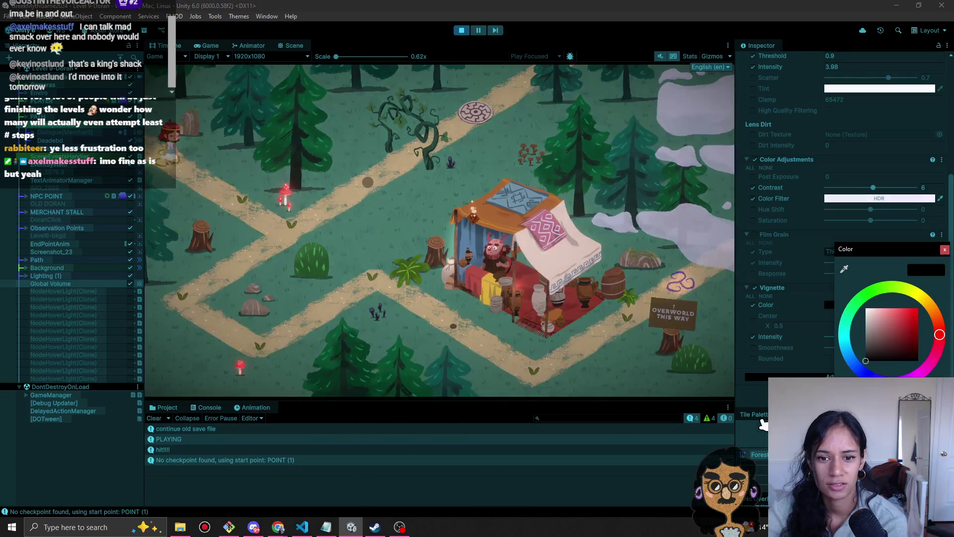
{"action": "left_click", "coordinate": [944, 250]}
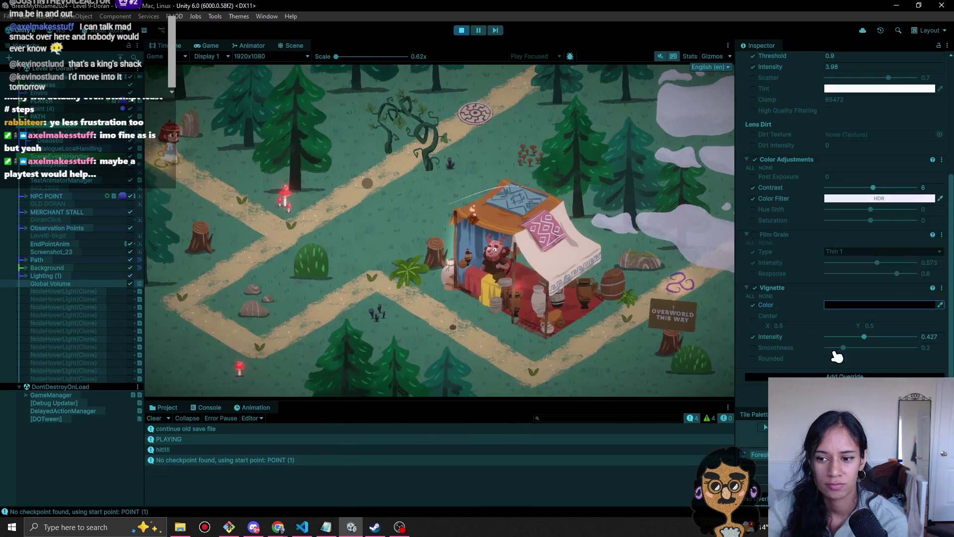
{"action": "mouse_move", "coordinate": [864, 336]}
{"action": "left_mouse_down"}
{"action": "mouse_move", "coordinate": [875, 337]}
{"action": "mouse_move", "coordinate": [750, 341]}
{"action": "left_mouse_up"}
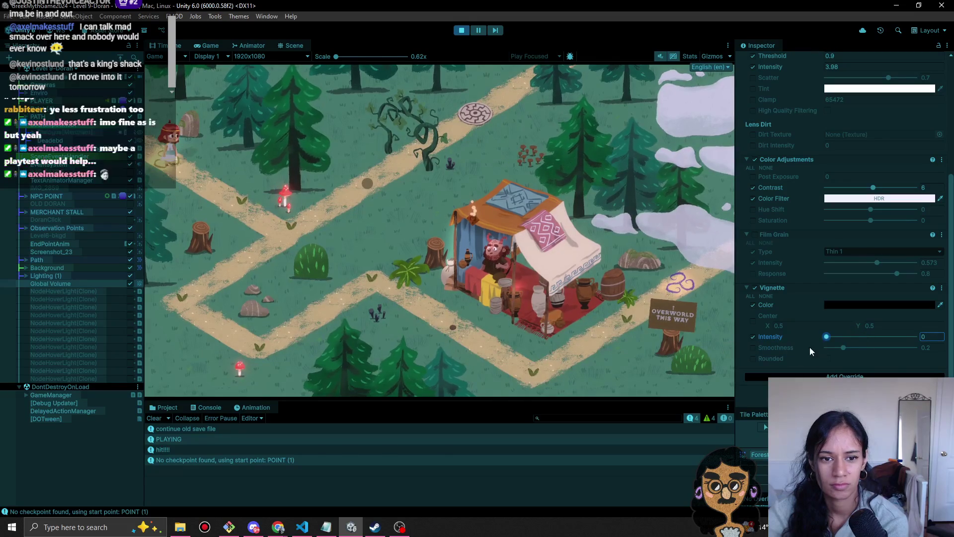
{"action": "left_click", "coordinate": [865, 336]}
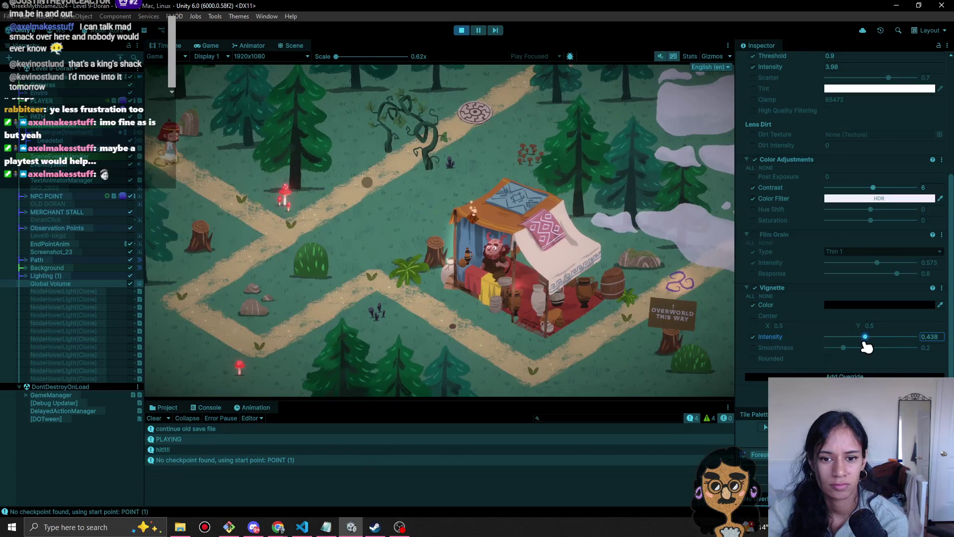
{"action": "left_click_drag", "start_coordinate": [865, 337], "coordinate": [826, 337]}
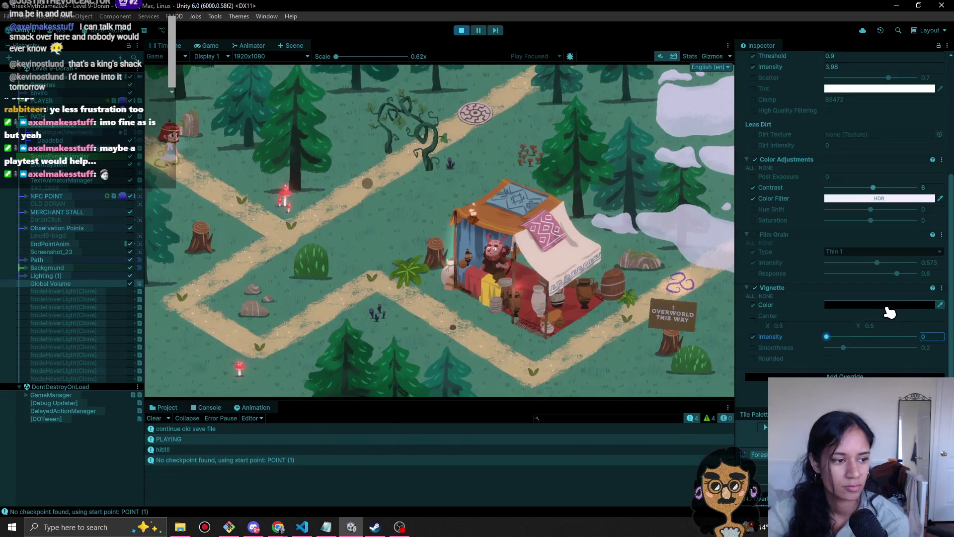
{"action": "scroll", "coordinate": [857, 252], "scroll_direction": "up", "scroll_amount": 4}
{"action": "scroll", "coordinate": [857, 252], "scroll_direction": "up", "scroll_amount": 5}
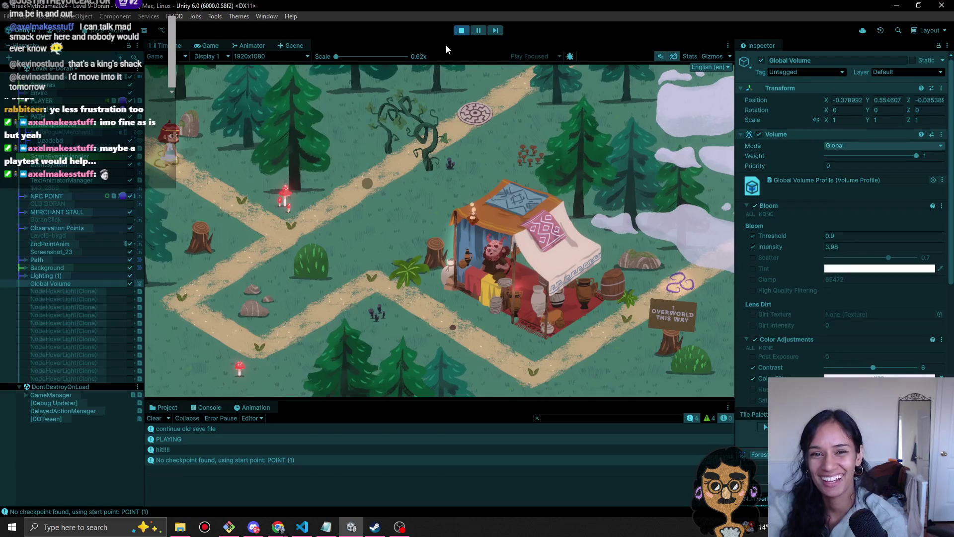
{"action": "left_click", "coordinate": [461, 30]}
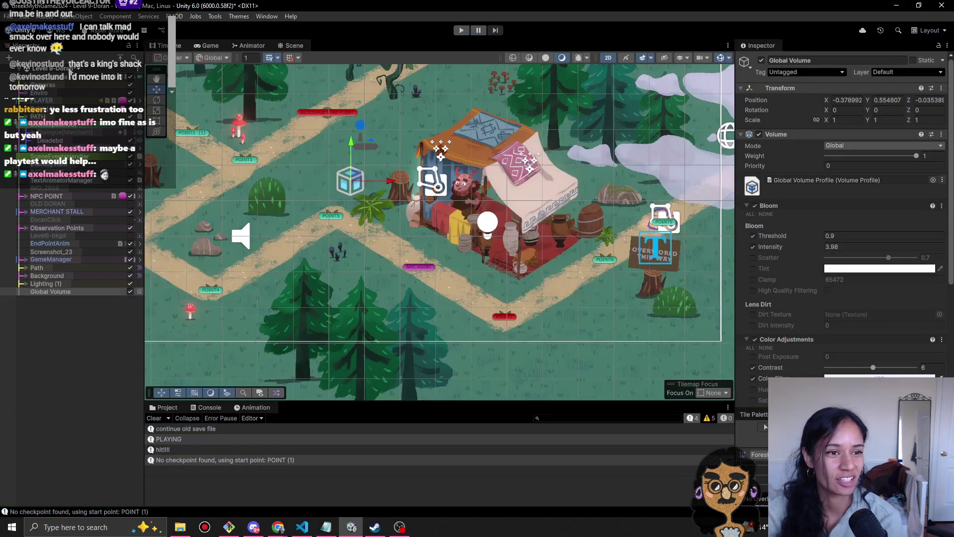
- Choose Level 12 - Athena Temple from the Hierarchy's scene list and opt to save the modified scene
{"action": "left_click", "coordinate": [70, 72]}
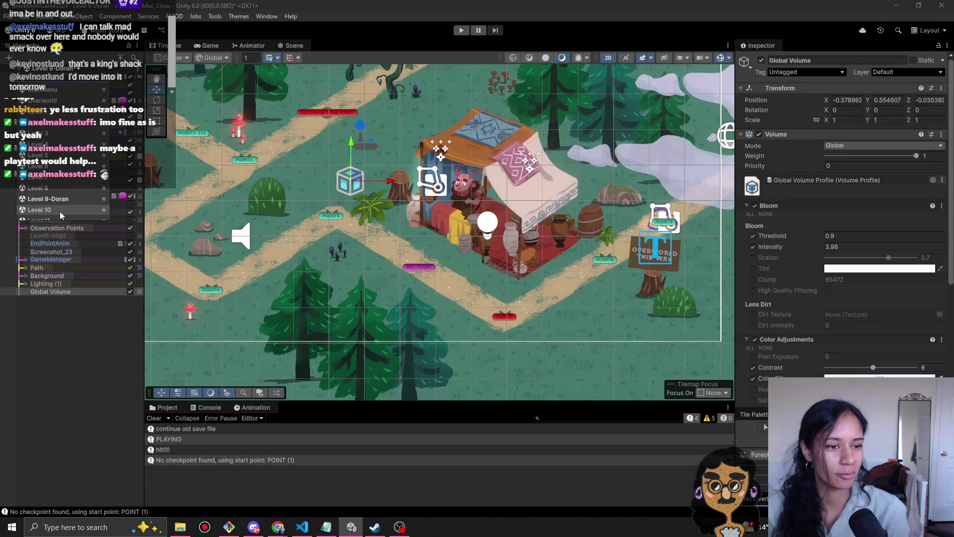
{"action": "scroll", "coordinate": [57, 204], "scroll_direction": "down", "scroll_amount": 3}
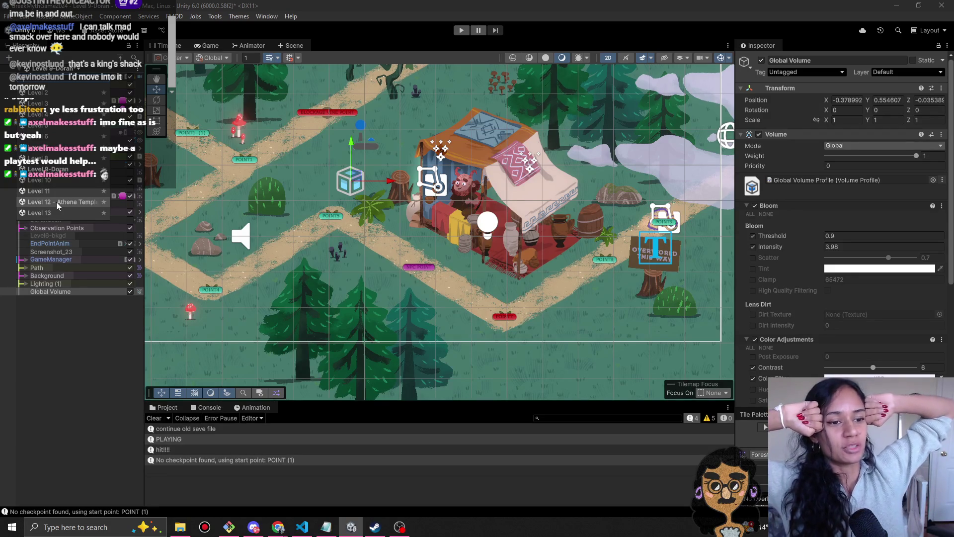
{"action": "left_click", "coordinate": [55, 202]}
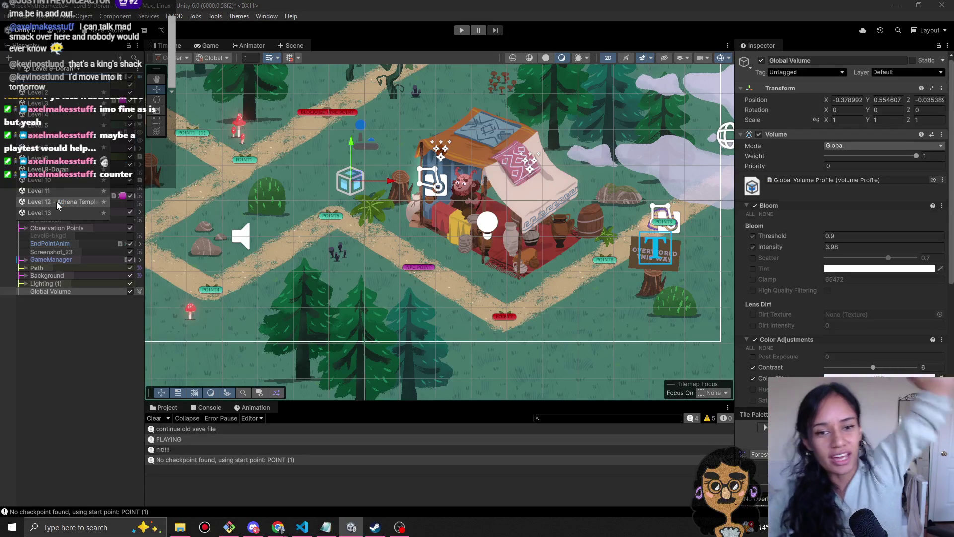
{"action": "left_click", "coordinate": [60, 201]}
{"action": "left_click", "coordinate": [463, 284]}
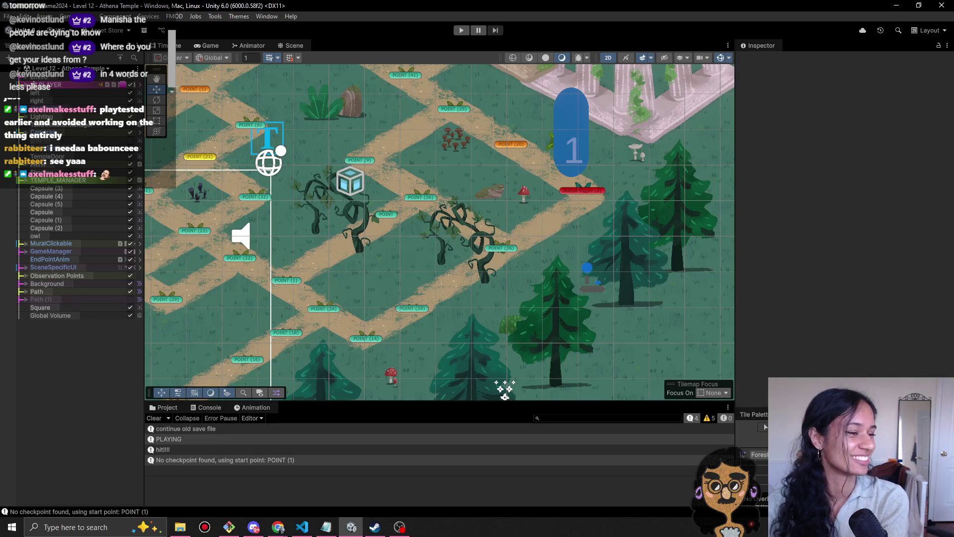
- Start play mode on Level 12 - Athena Temple
{"action": "left_click", "coordinate": [461, 30]}
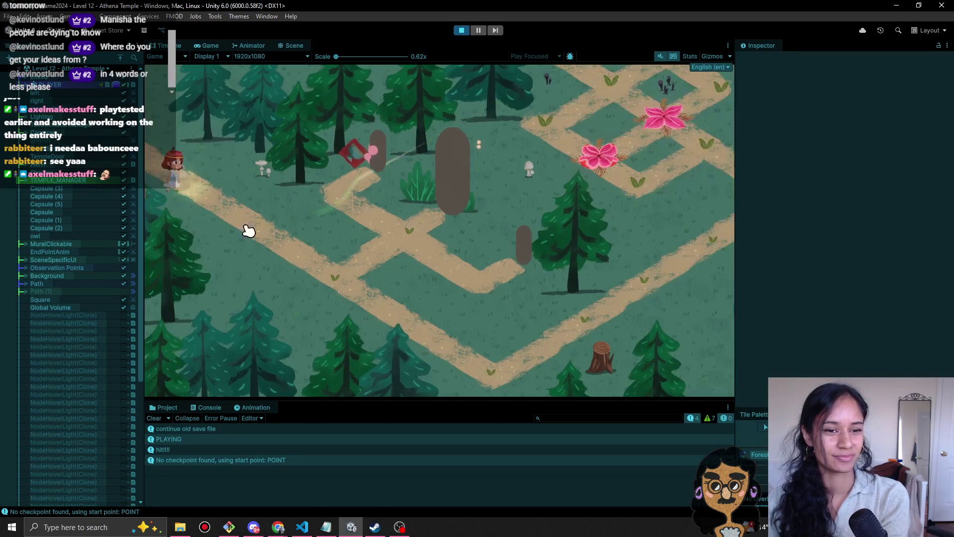
- Walk the character to the statue, collect the mural to see its Relic Found popup, then stop
{"action": "left_click", "coordinate": [310, 279]}
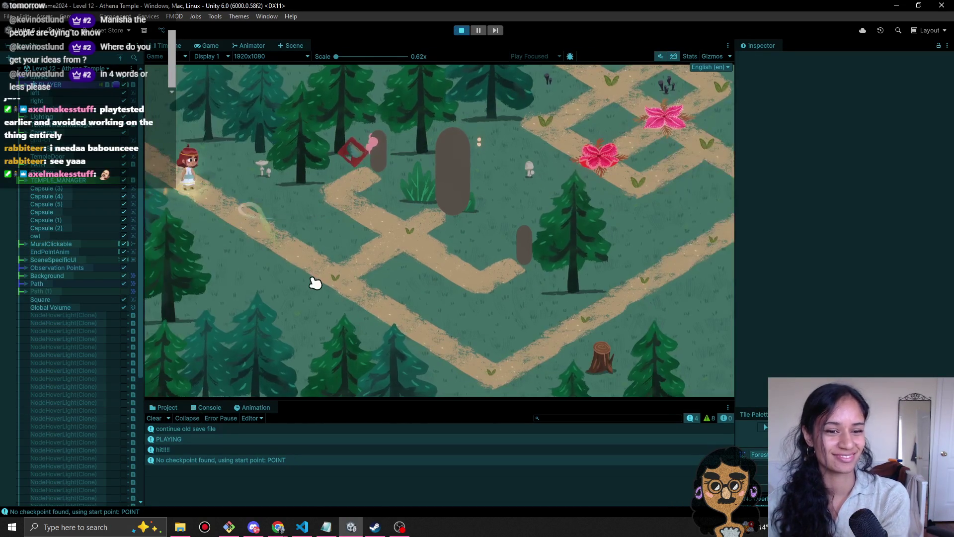
{"action": "left_click", "coordinate": [409, 231]}
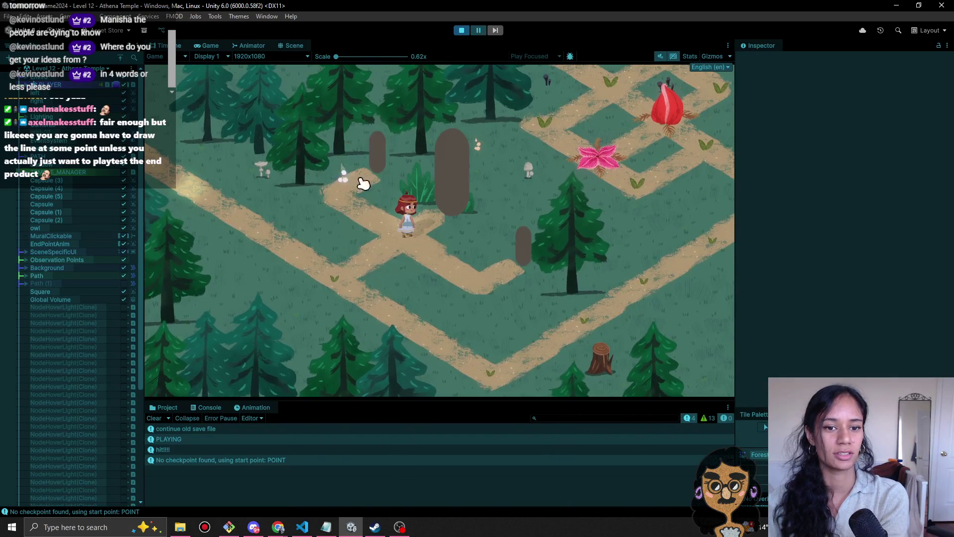
{"action": "left_click", "coordinate": [344, 164]}
{"action": "left_click", "coordinate": [461, 33]}
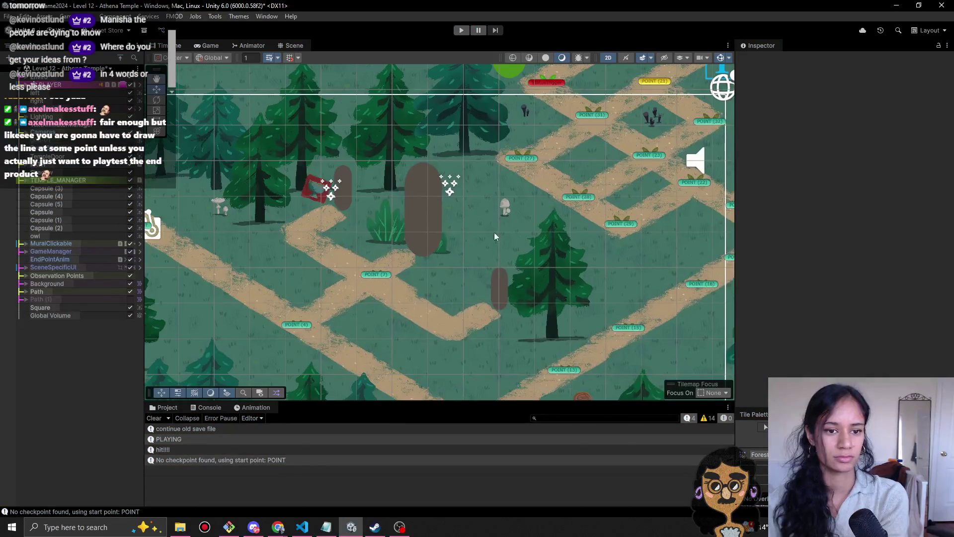
- Inspect MuralClickable's children, Mural (1) and its ClickyParticles (2) effect
{"action": "left_click", "coordinate": [333, 196]}
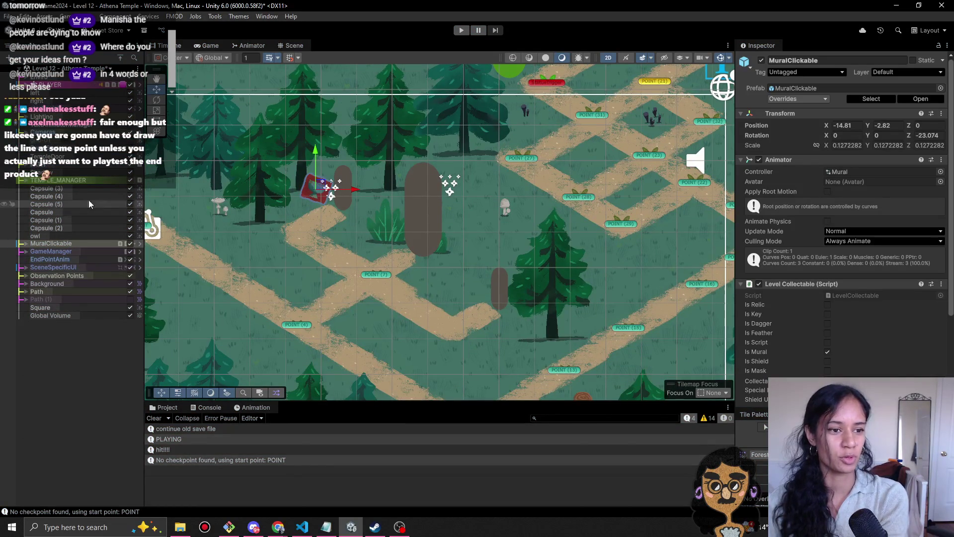
{"action": "left_click", "coordinate": [25, 243]}
{"action": "left_click", "coordinate": [45, 251]}
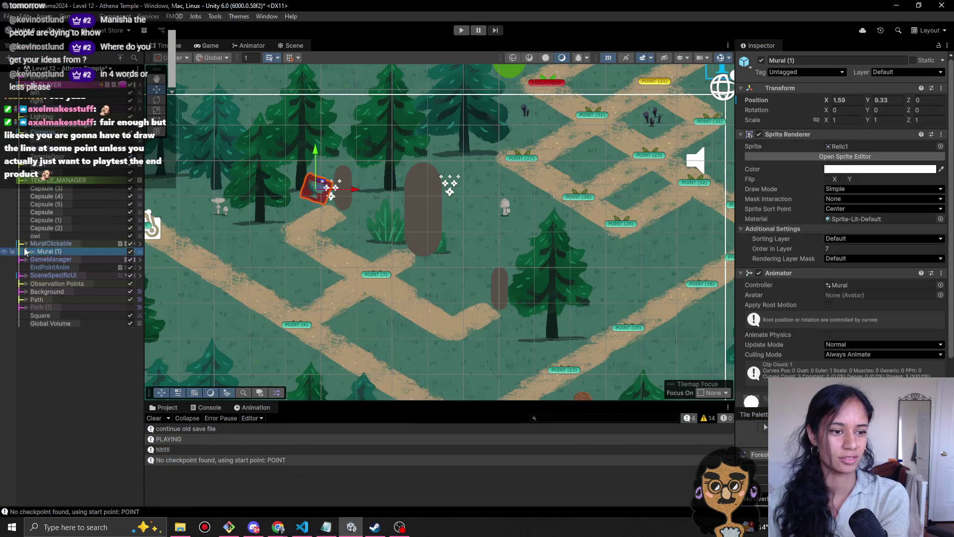
{"action": "left_click", "coordinate": [97, 258]}
{"action": "left_click", "coordinate": [112, 248]}
{"action": "left_click", "coordinate": [105, 259]}
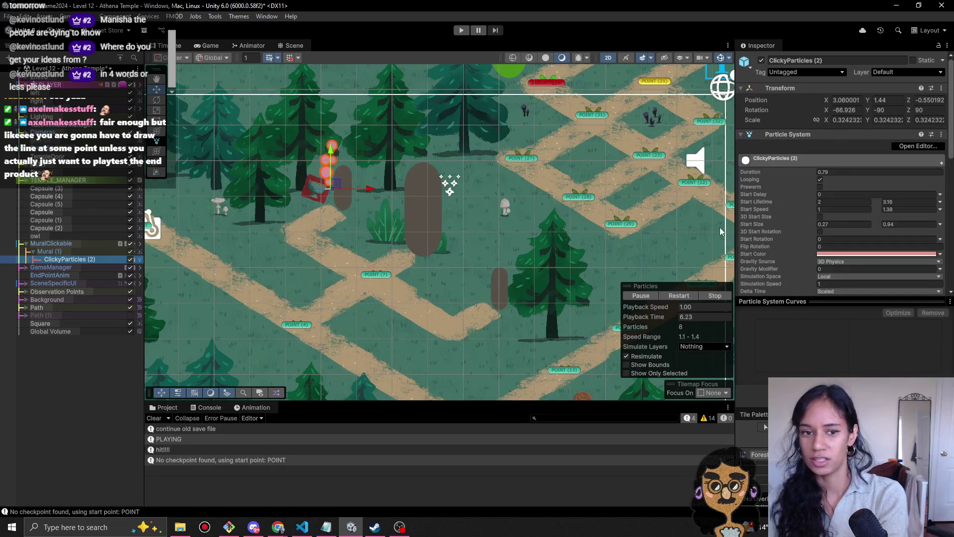
- Nudge MuralClickable to X -14.96, Y -2.81 and replay the level
{"action": "left_click", "coordinate": [67, 243]}
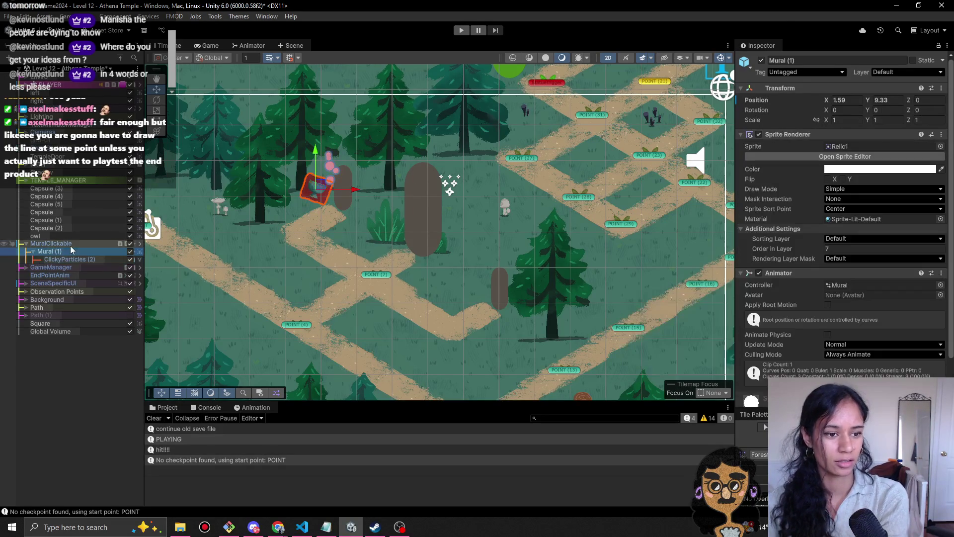
{"action": "left_click", "coordinate": [318, 192]}
{"action": "left_click_drag", "start_coordinate": [318, 191], "coordinate": [316, 182]}
{"action": "left_click", "coordinate": [461, 31]}
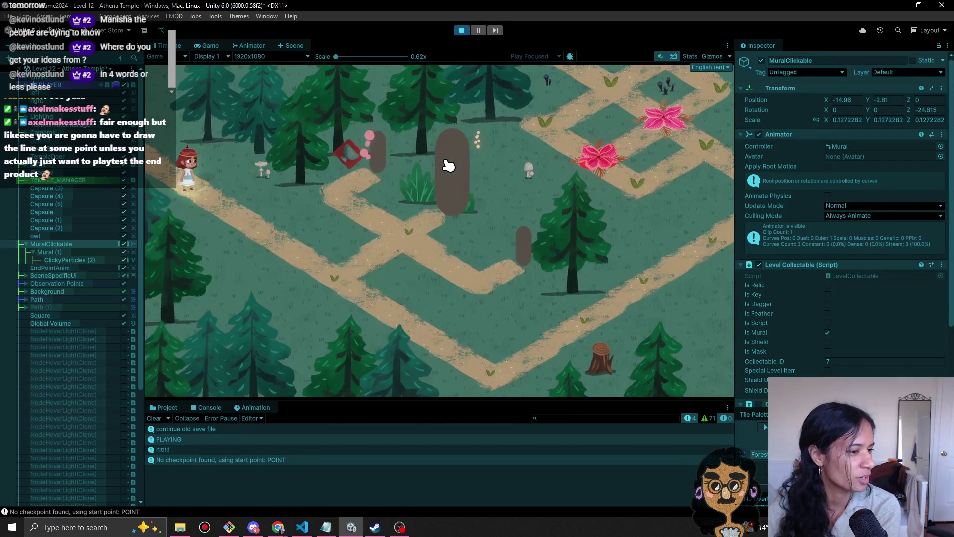
- Walk the character up the path toward the Athena statue, then view the Scene layout
{"action": "left_click", "coordinate": [318, 272]}
{"action": "left_click", "coordinate": [406, 237]}
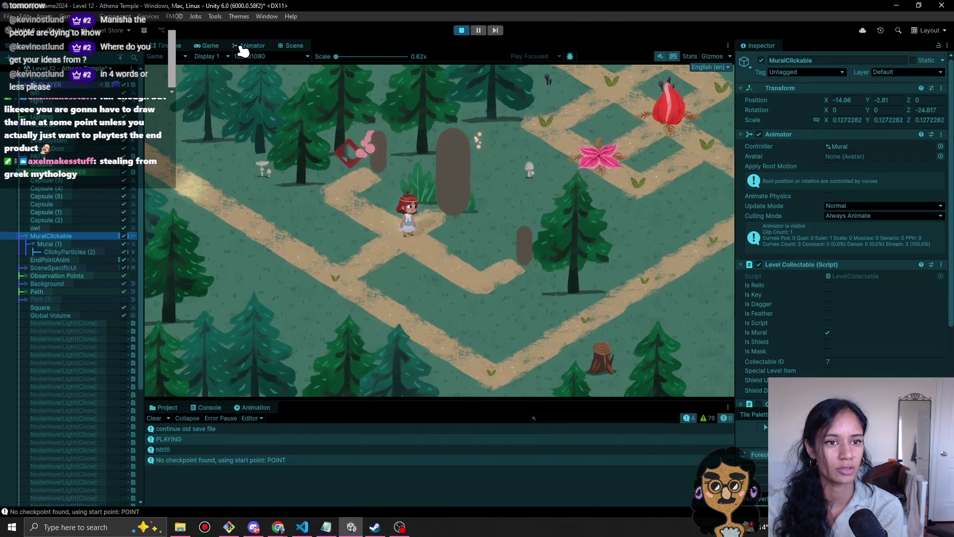
{"action": "left_click", "coordinate": [287, 48]}
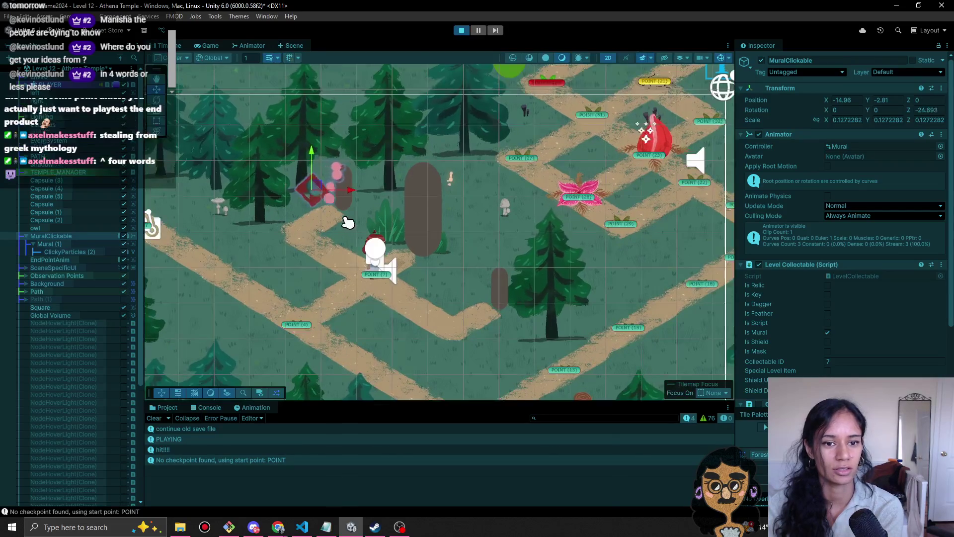
- Inspect Mural (1), its ClickyParticles (2) effect and the MuralClickable parent, then return to the Game view
{"action": "scroll", "coordinate": [768, 335], "scroll_direction": "down", "scroll_amount": 3}
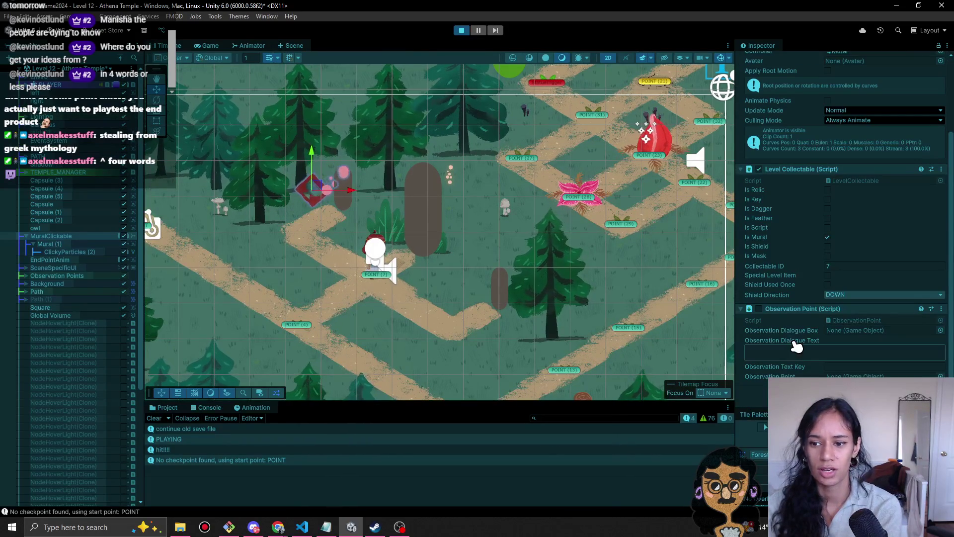
{"action": "left_click", "coordinate": [69, 244]}
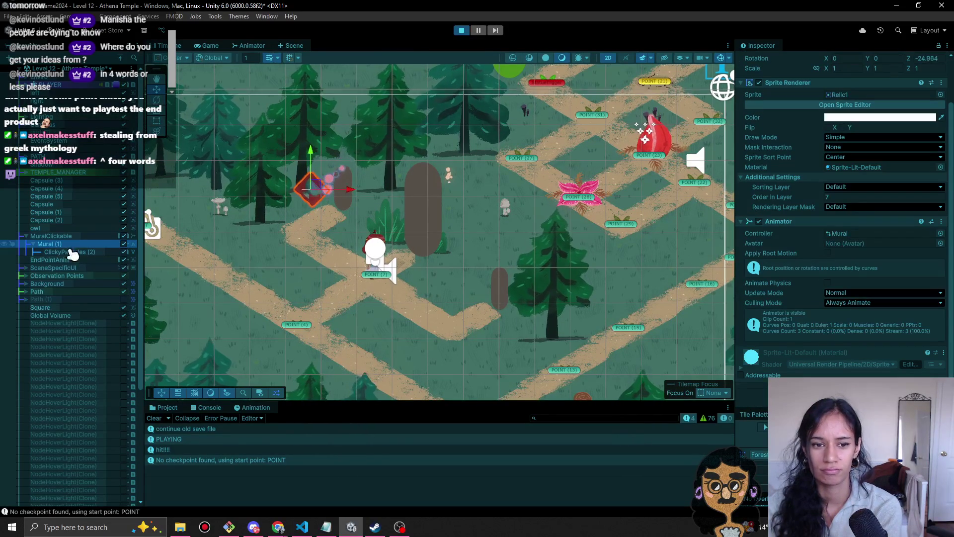
{"action": "left_click", "coordinate": [74, 252]}
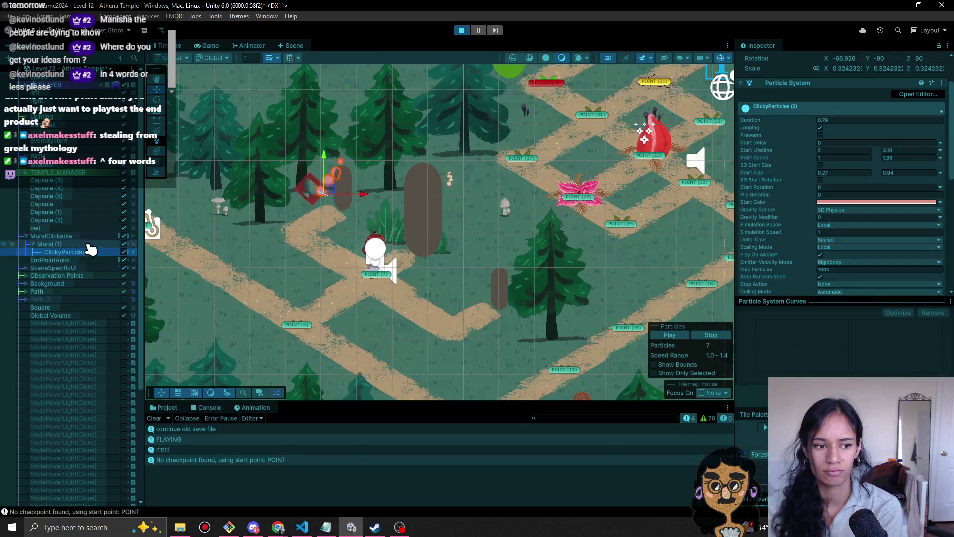
{"action": "left_click", "coordinate": [89, 244]}
{"action": "left_click", "coordinate": [90, 236]}
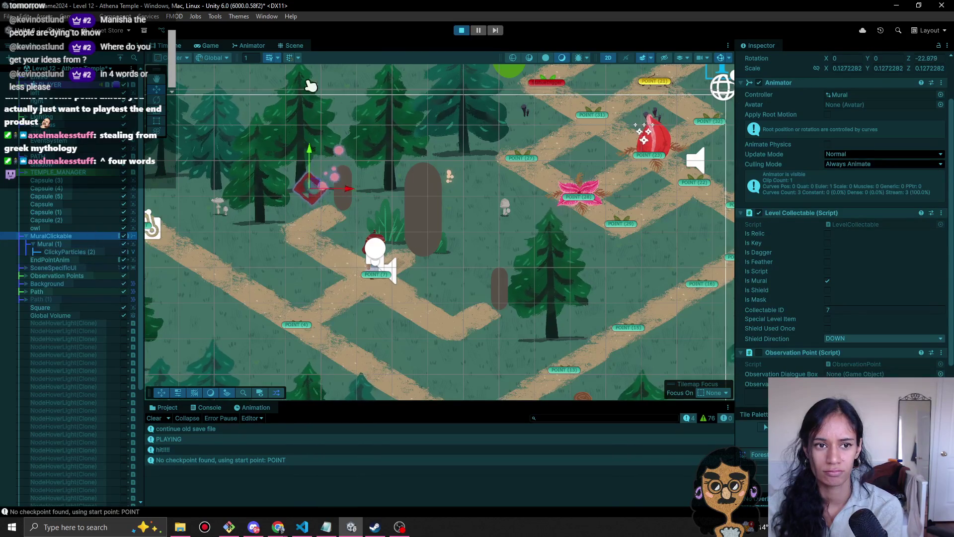
{"action": "left_click", "coordinate": [226, 45]}
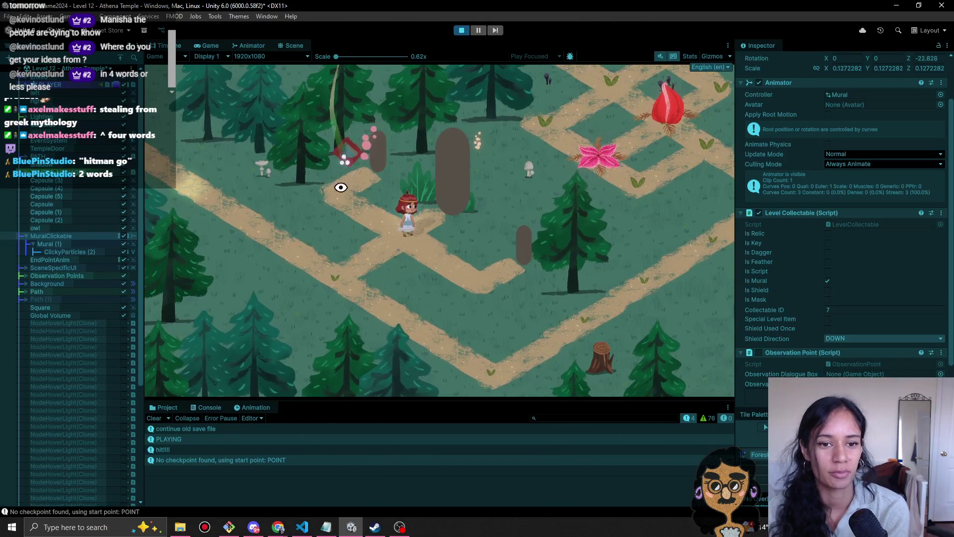
- Collect the mural, dismiss the Relief Found popup, and stop Play mode
{"action": "left_click", "coordinate": [355, 170]}
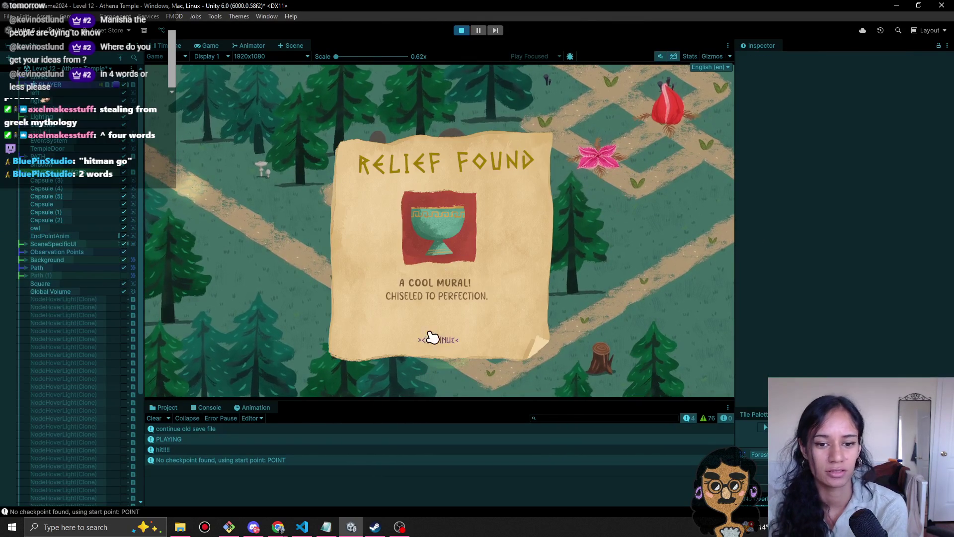
{"action": "left_click", "coordinate": [444, 342]}
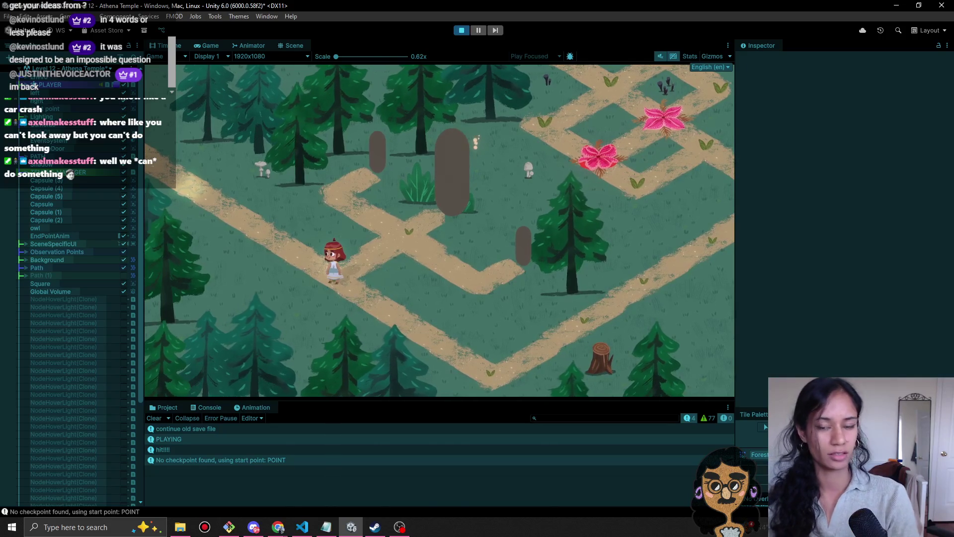
{"action": "left_click", "coordinate": [463, 31]}
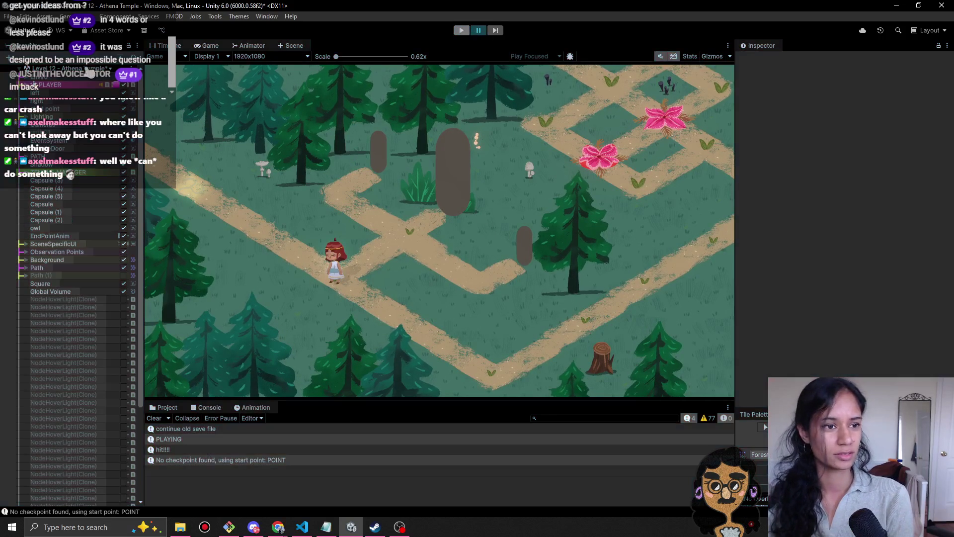
- Switch to the Level 7 scene, saving the Athena Temple changes when prompted
{"action": "left_click", "coordinate": [88, 75]}
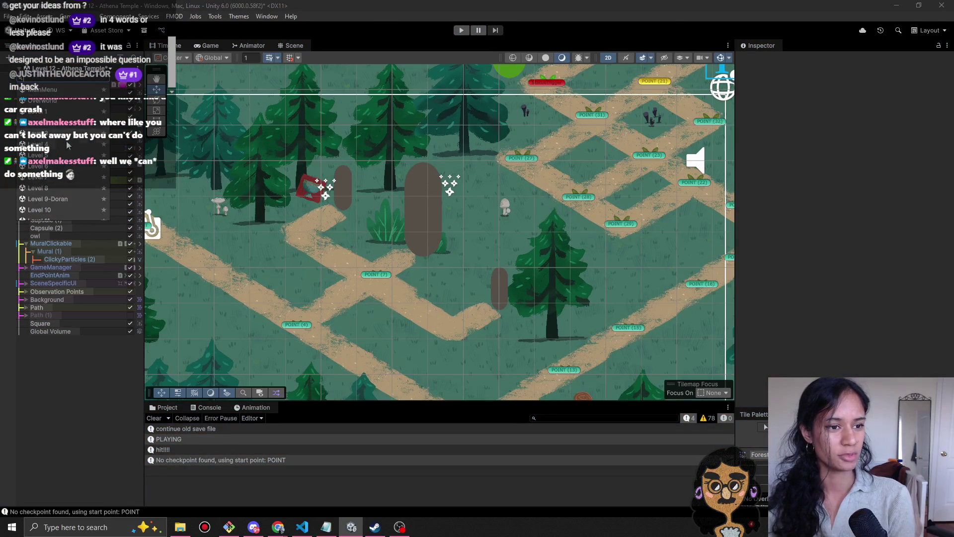
{"action": "left_click", "coordinate": [55, 182]}
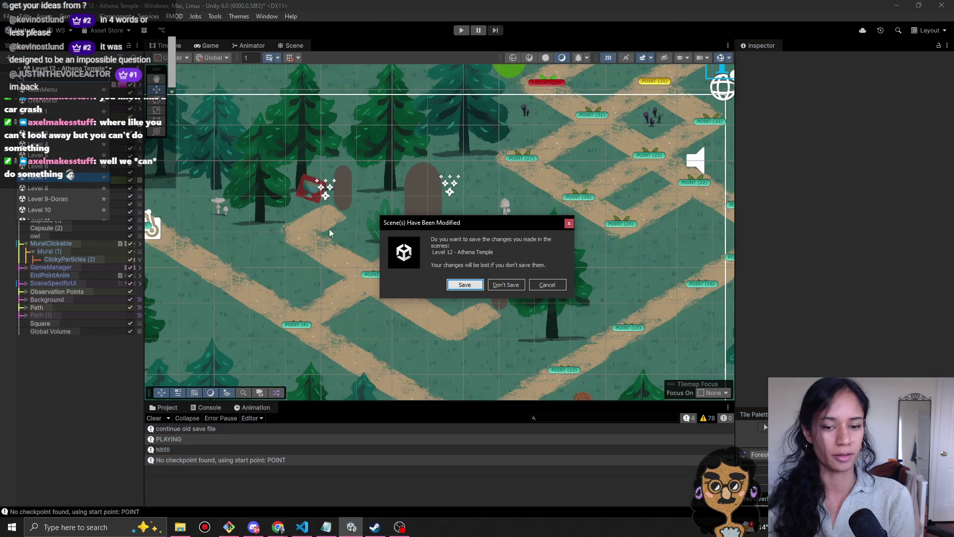
{"action": "left_click", "coordinate": [447, 287]}
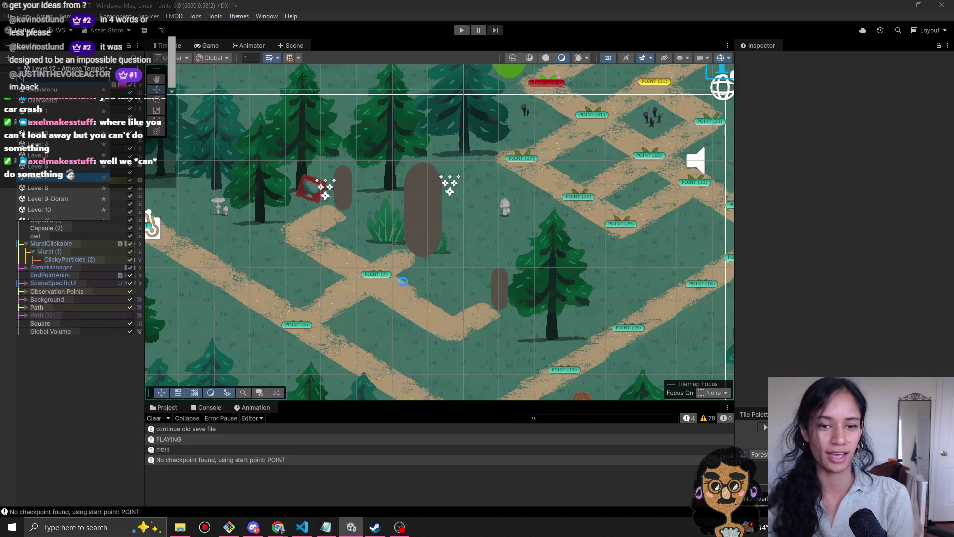
{"action": "scroll", "coordinate": [565, 187], "scroll_direction": "down", "scroll_amount": 5}
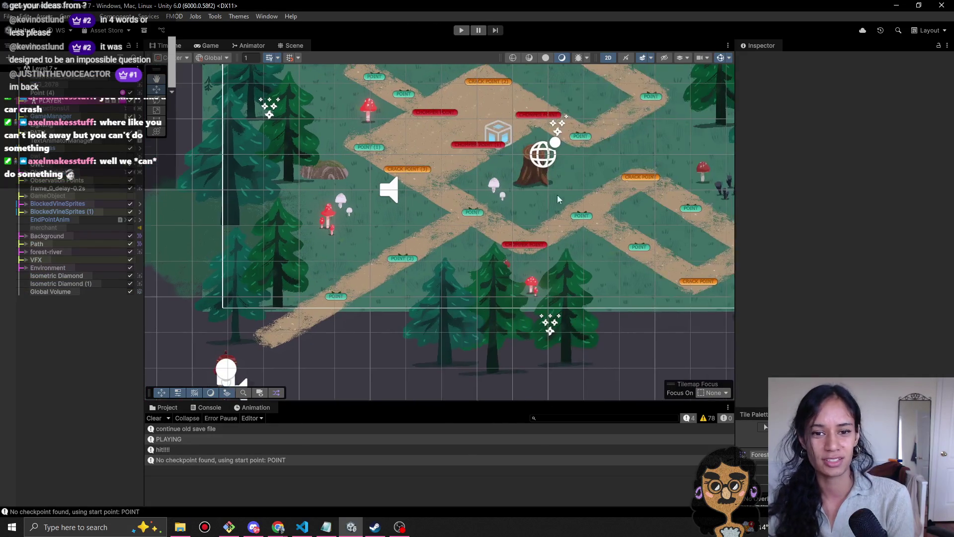
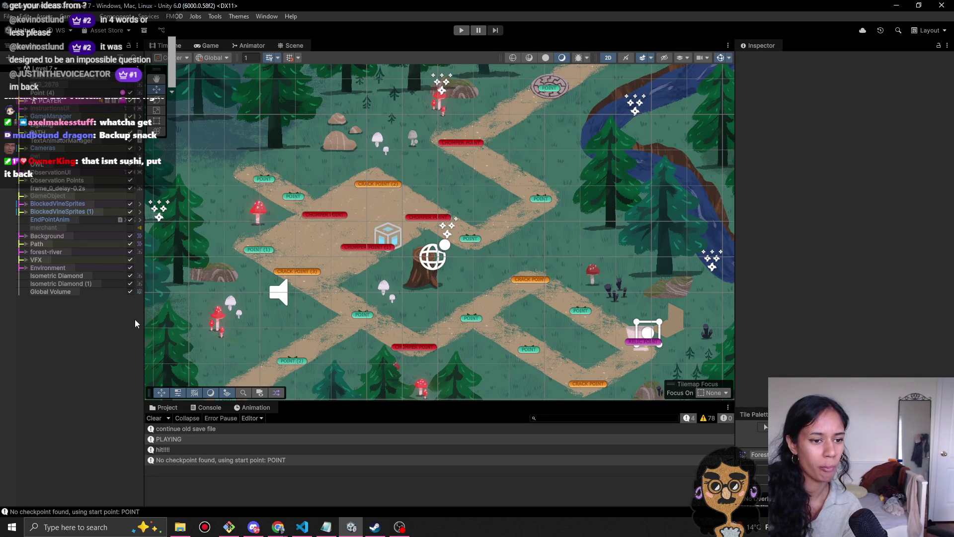
- Switch to the Level 12 - Athena Temple scene from the Hierarchy scene dropdown
{"action": "scroll", "coordinate": [376, 251], "scroll_direction": "down", "scroll_amount": 3}
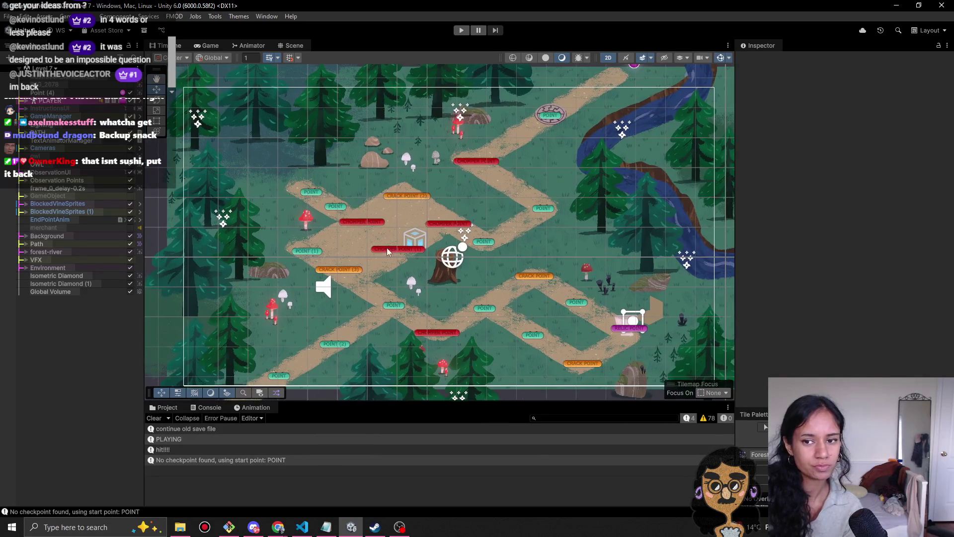
{"action": "left_click", "coordinate": [50, 75]}
{"action": "scroll", "coordinate": [68, 204], "scroll_direction": "down", "scroll_amount": 3}
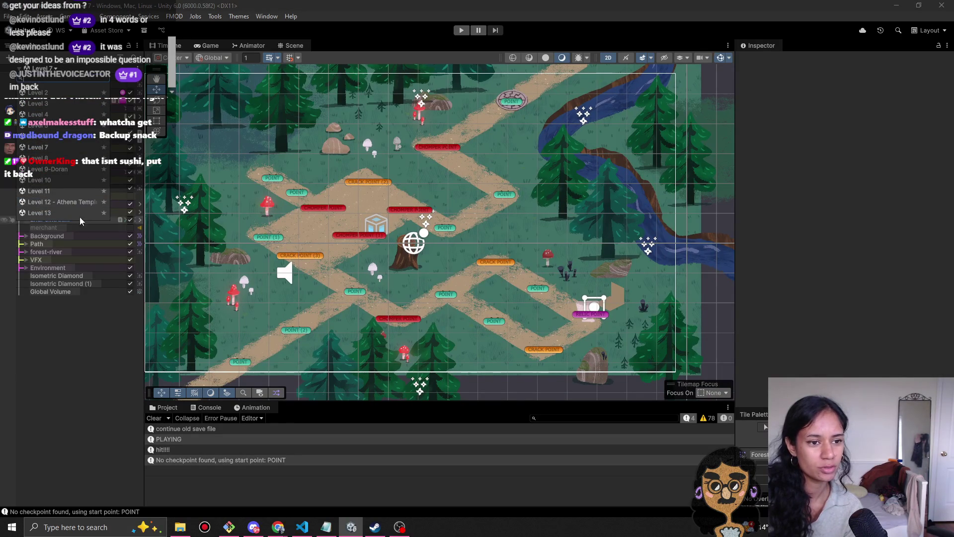
{"action": "left_click", "coordinate": [68, 202]}
{"action": "mouse_move", "coordinate": [275, 528]}
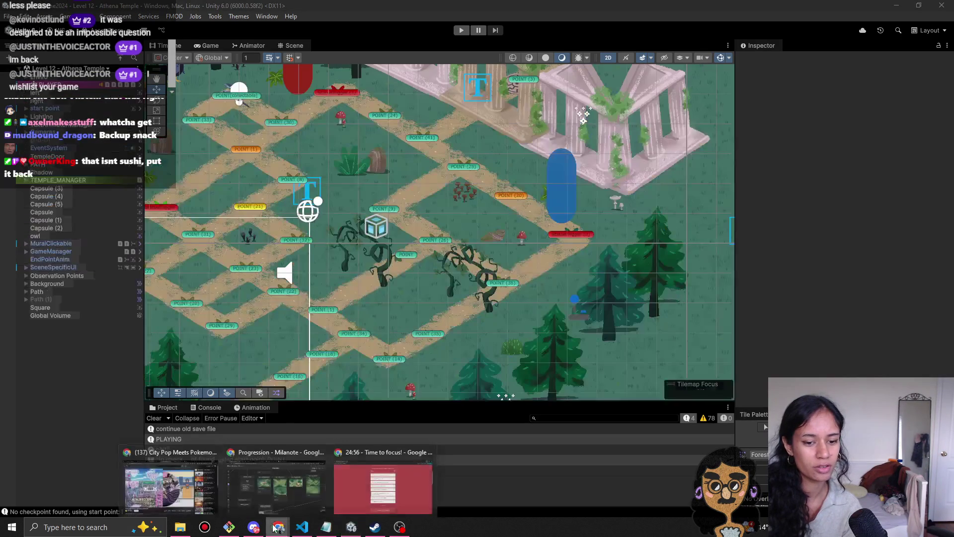
{"action": "left_click", "coordinate": [278, 497]}
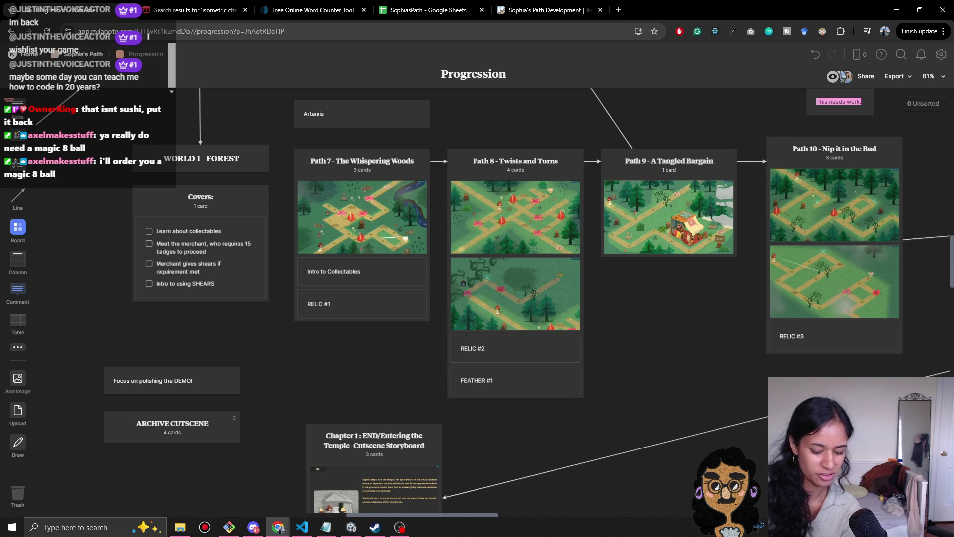
{"action": "left_click_drag", "start_coordinate": [707, 383], "coordinate": [522, 351]}
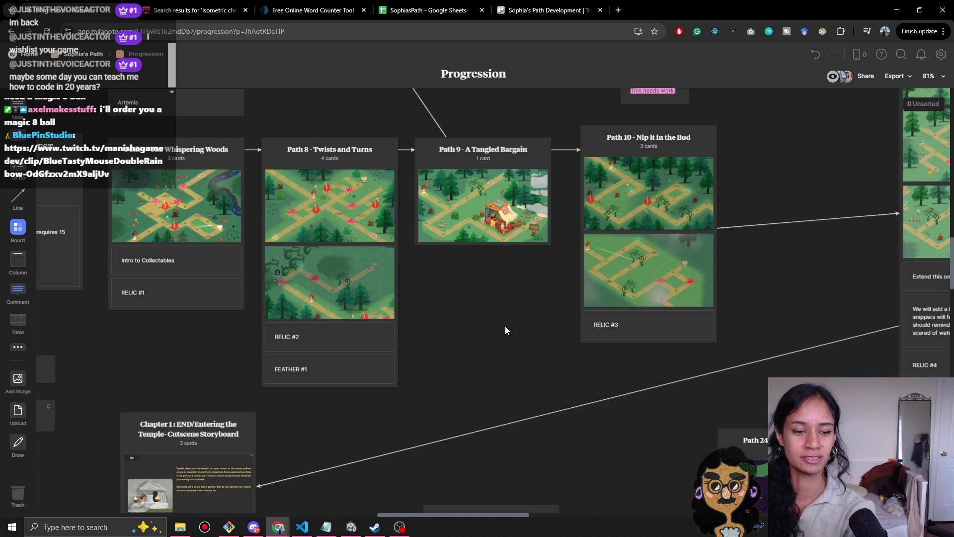
{"action": "scroll", "coordinate": [443, 283], "scroll_direction": "left", "scroll_amount": 5}
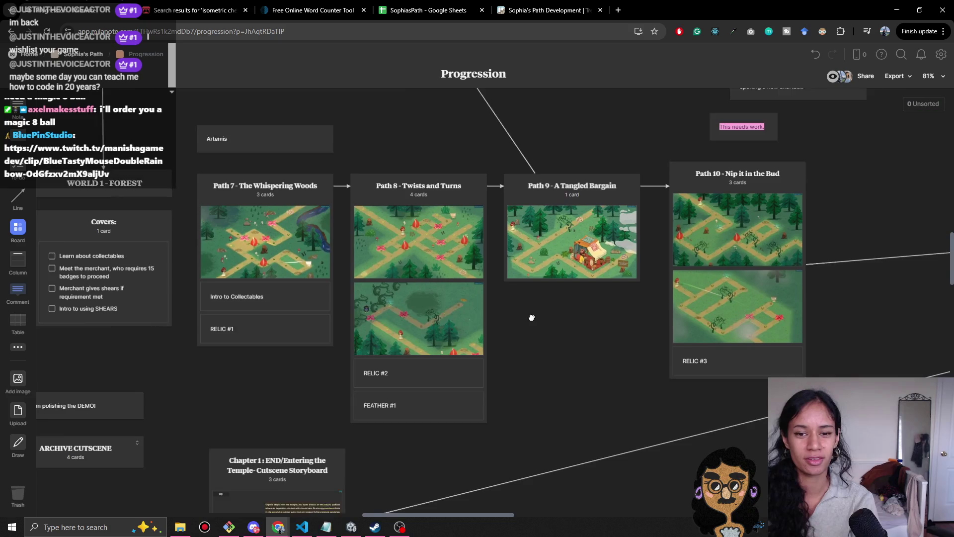
{"action": "scroll", "coordinate": [375, 309], "scroll_direction": "left", "scroll_amount": 2}
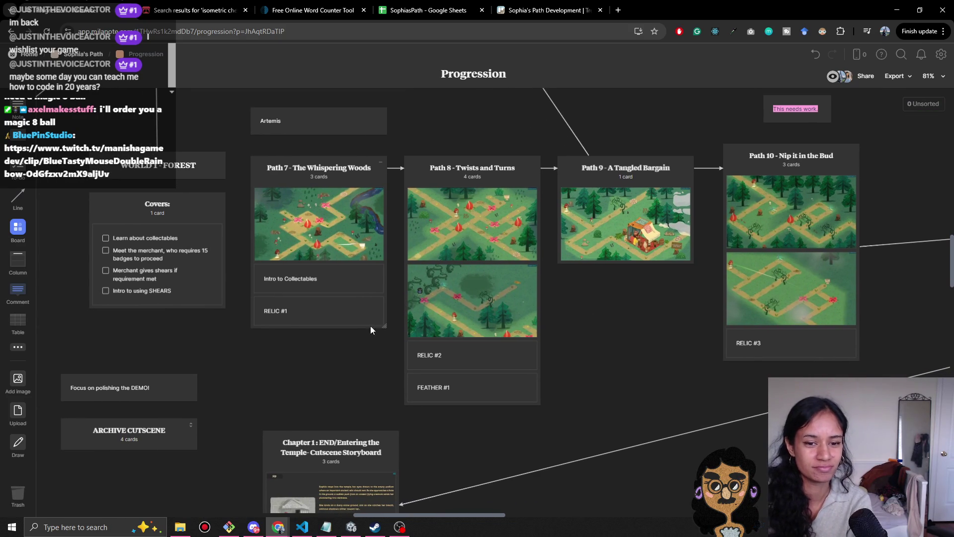
{"action": "scroll", "coordinate": [267, 368], "scroll_direction": "left", "scroll_amount": 2}
{"action": "scroll", "coordinate": [346, 362], "scroll_direction": "right", "scroll_amount": 2}
{"action": "left_click", "coordinate": [334, 219]}
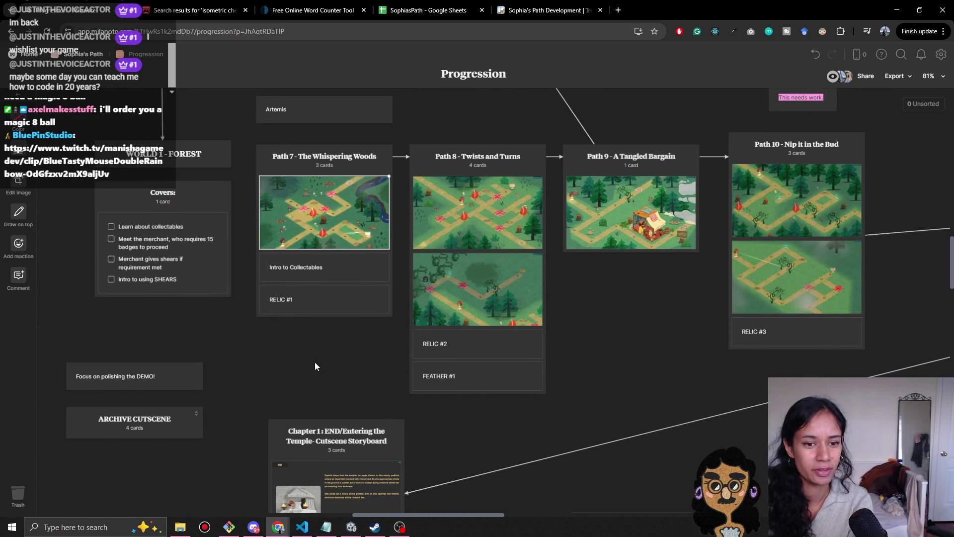
{"action": "scroll", "coordinate": [564, 331], "scroll_direction": "up", "scroll_amount": 1}
{"action": "scroll", "coordinate": [564, 332], "scroll_direction": "right", "scroll_amount": 1}
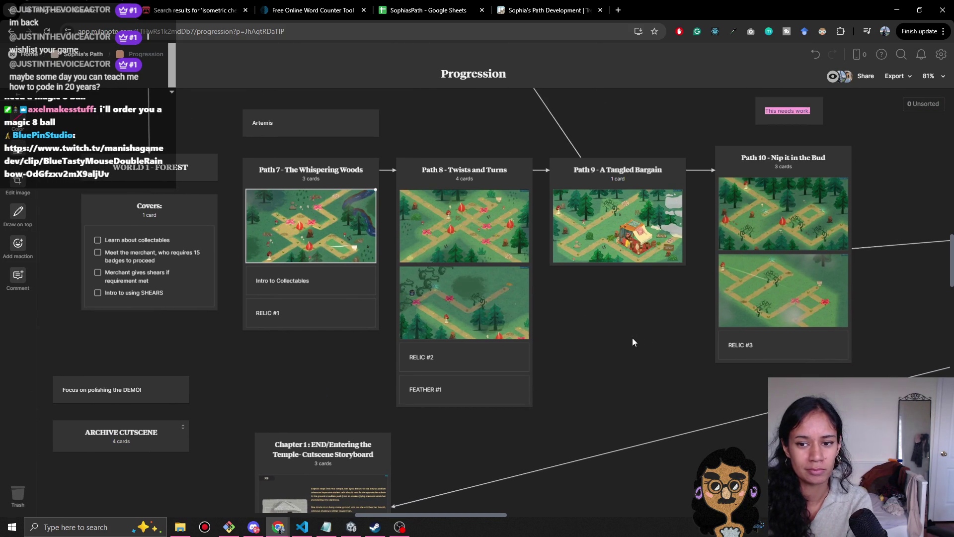
{"action": "left_click_drag", "start_coordinate": [632, 338], "coordinate": [542, 336]}
{"action": "left_click", "coordinate": [351, 526]}
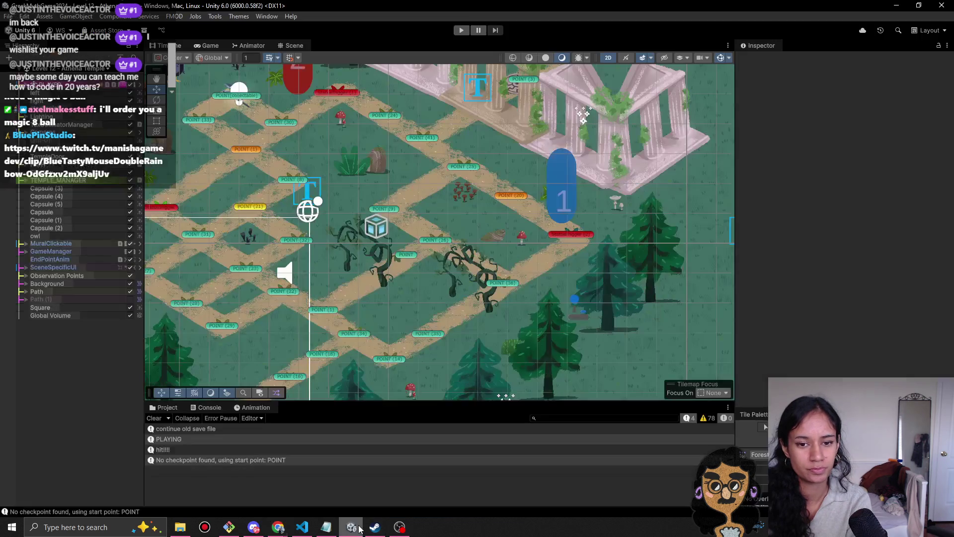
- Playtest Level 12 by walking the girl along three path points, then stop Play mode
{"action": "left_click", "coordinate": [462, 30]}
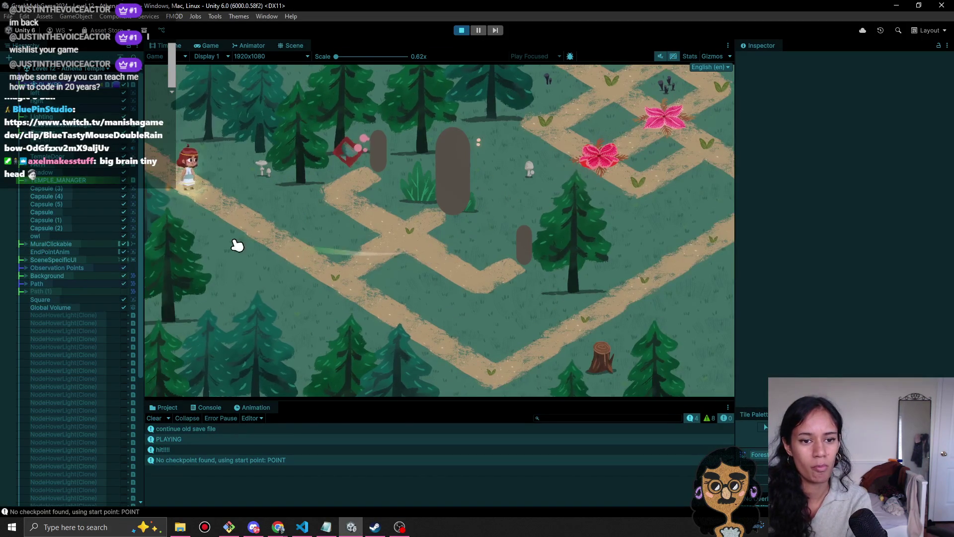
{"action": "left_click", "coordinate": [488, 377]}
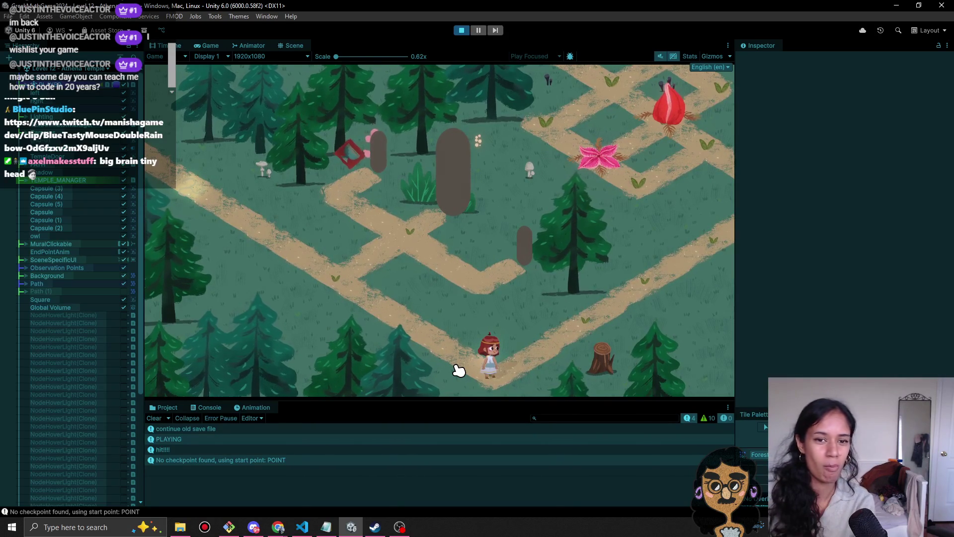
{"action": "left_click", "coordinate": [579, 324]}
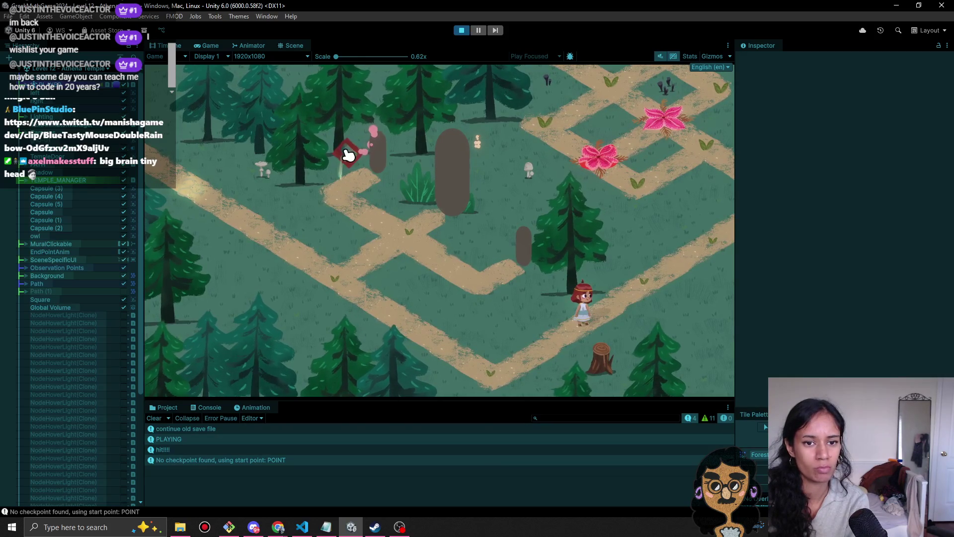
{"action": "left_click", "coordinate": [640, 283]}
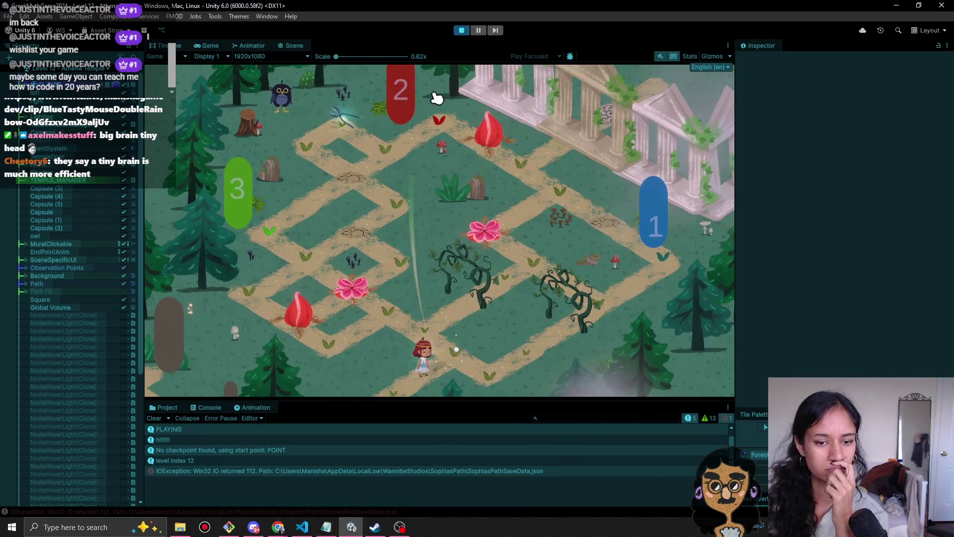
{"action": "left_click", "coordinate": [470, 34]}
{"action": "key", "text": "alt+Tab"}
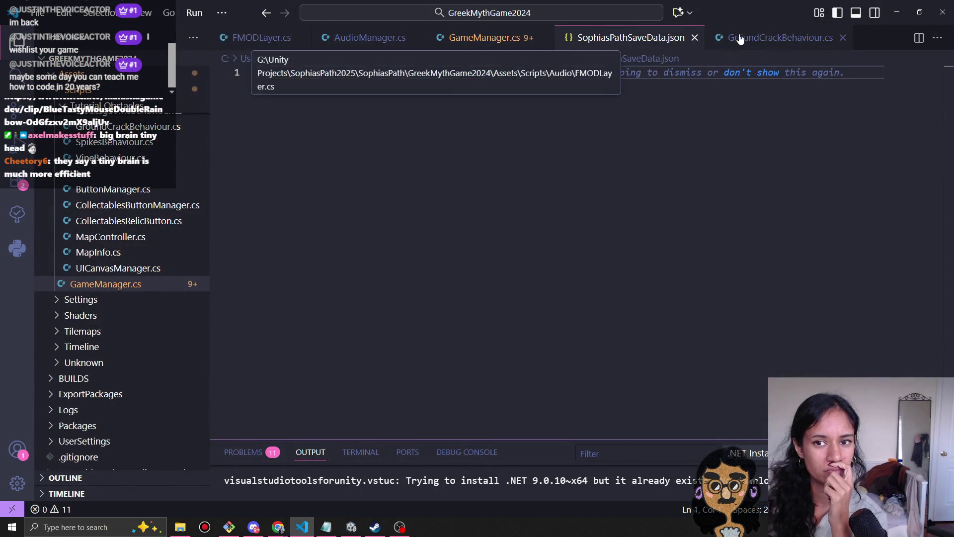
- Close the SophiasPathSaveData.json tab and minimize Visual Studio Code
{"action": "middle_click", "coordinate": [637, 44]}
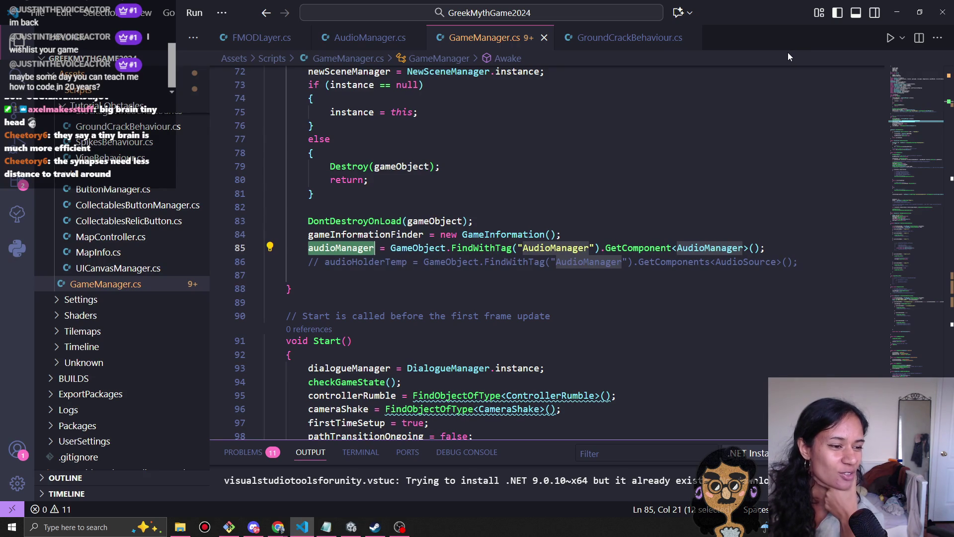
{"action": "left_click", "coordinate": [896, 12]}
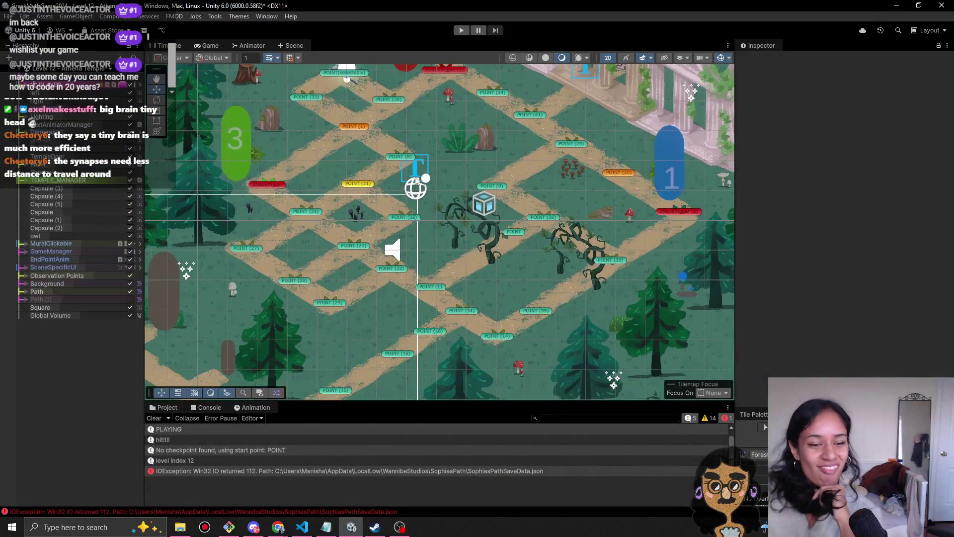
- Clear the Console messages and start a fresh playtest of the temple level
{"action": "left_click", "coordinate": [160, 416]}
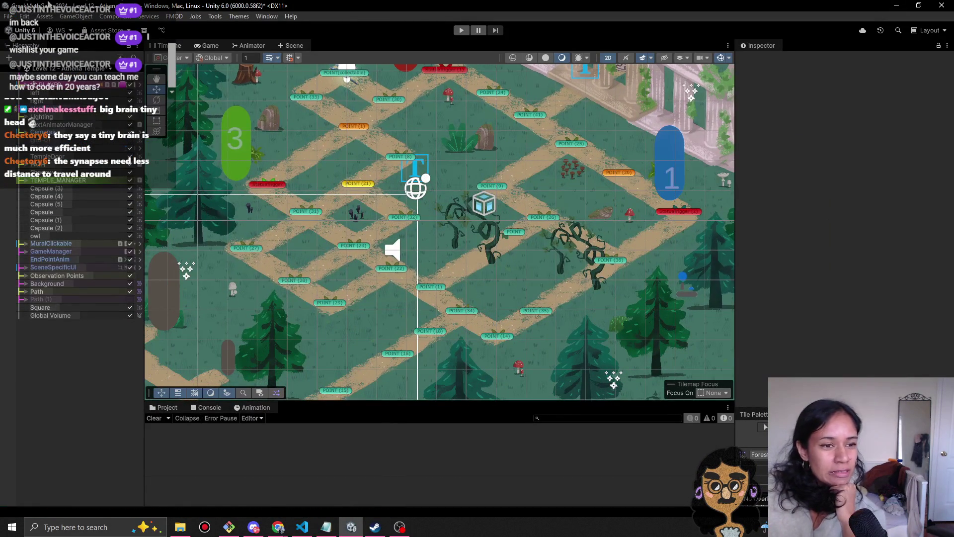
{"action": "left_click", "coordinate": [58, 72]}
{"action": "left_click", "coordinate": [298, 5]}
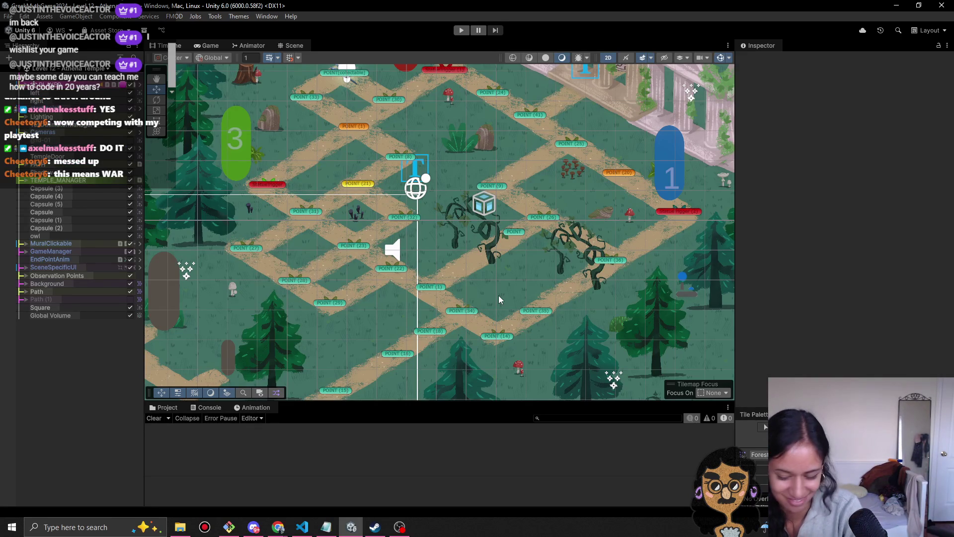
{"action": "left_click", "coordinate": [462, 32]}
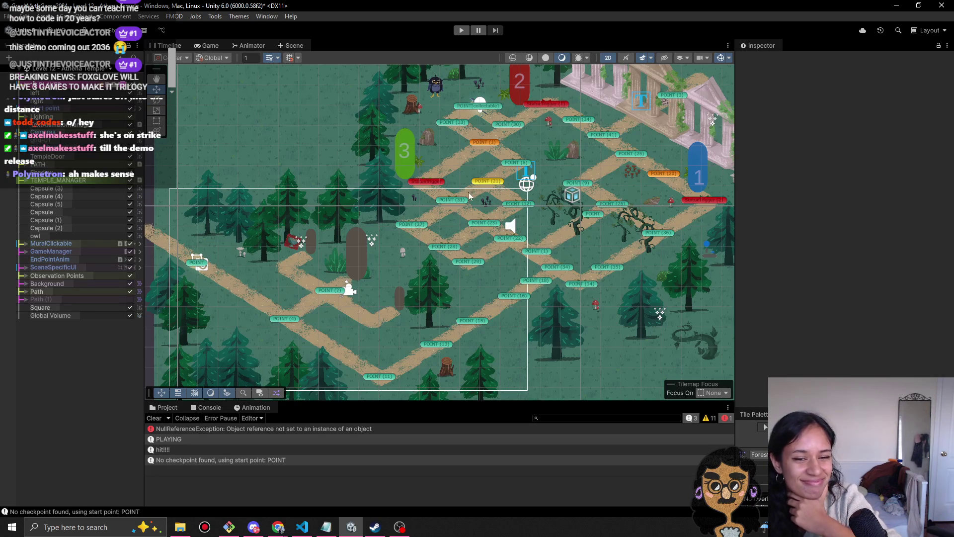
{"action": "left_click", "coordinate": [460, 31]}
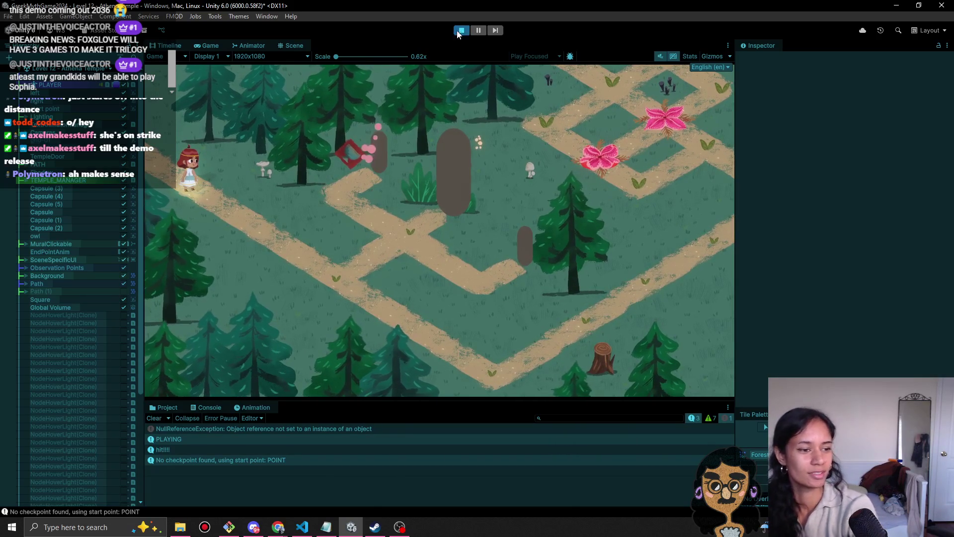
{"action": "left_click", "coordinate": [294, 265]}
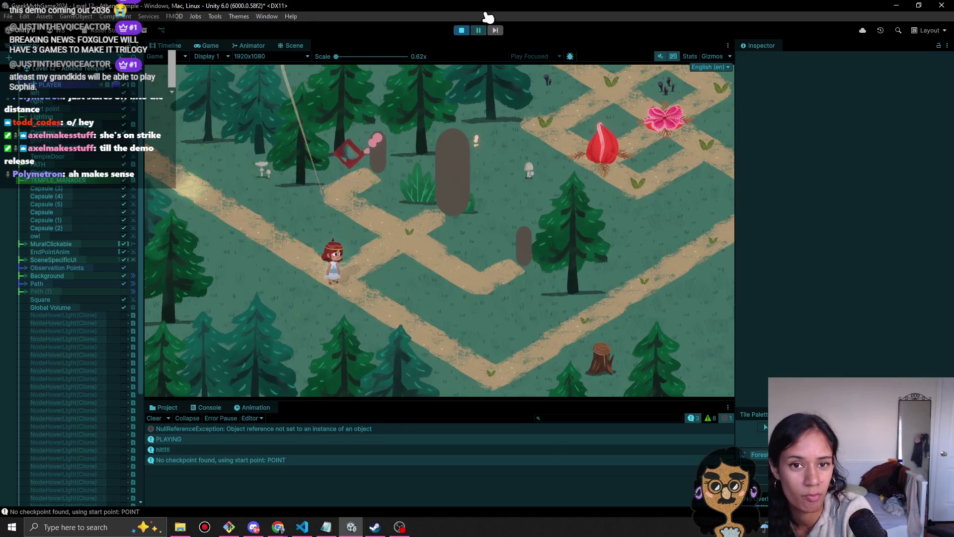
{"action": "left_click", "coordinate": [460, 29]}
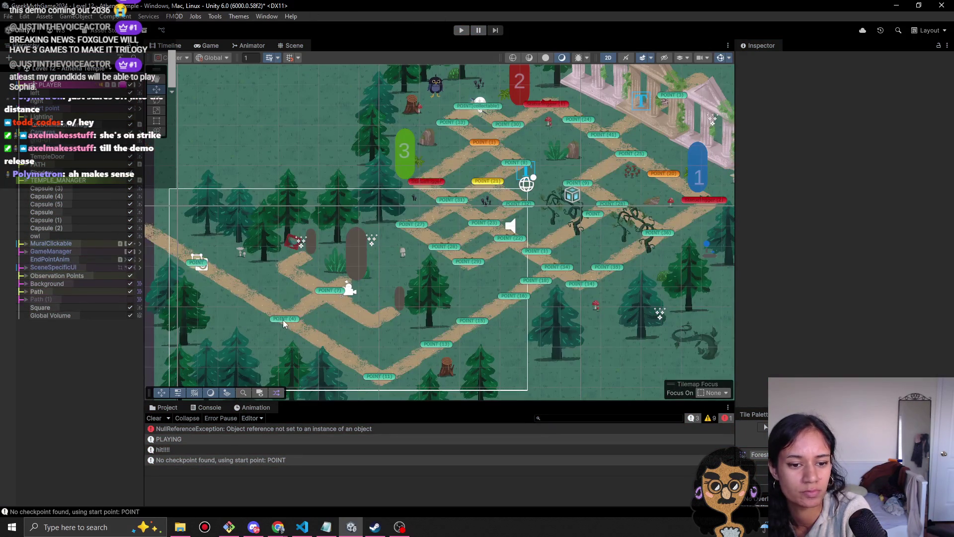
{"action": "left_click", "coordinate": [283, 320]}
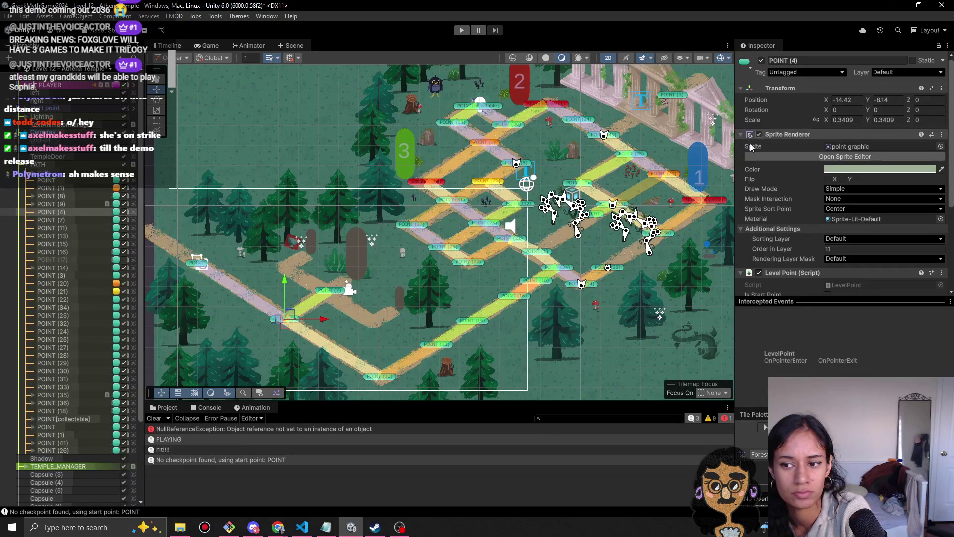
- Start Play mode and try the Gold and WhiteShroom materials on POINT (4), undoing the change
{"action": "scroll", "coordinate": [418, 262], "scroll_direction": "up", "scroll_amount": 4}
{"action": "left_click", "coordinate": [462, 30]}
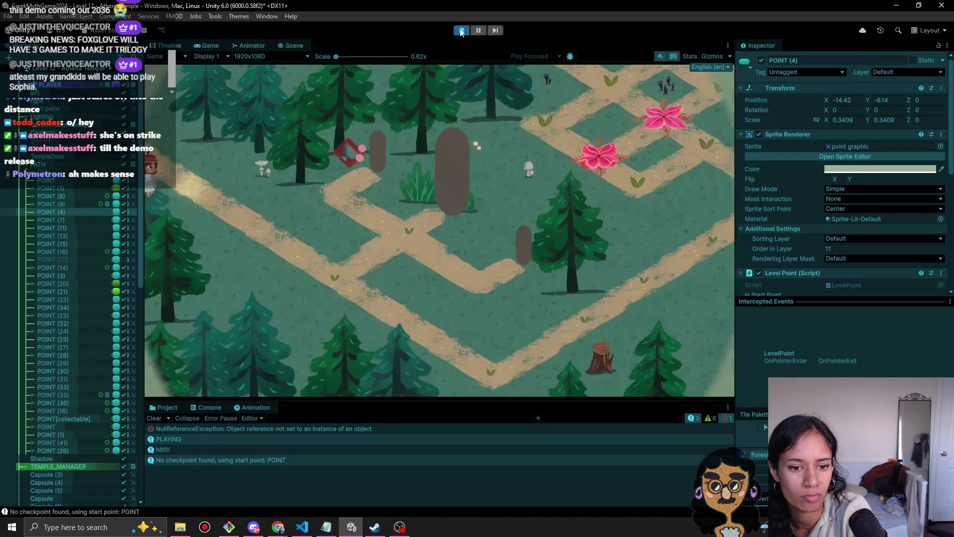
{"action": "left_click", "coordinate": [941, 219]}
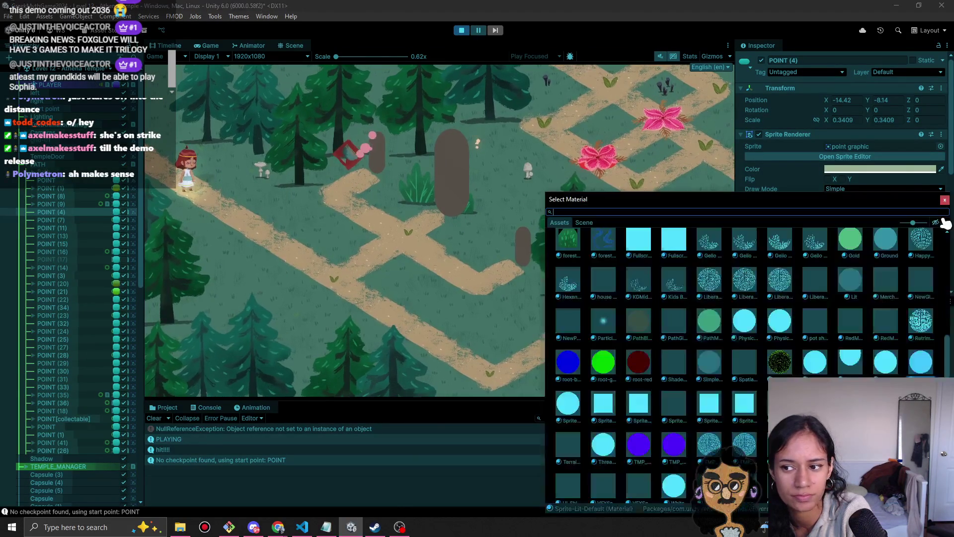
{"action": "left_click", "coordinate": [850, 241]}
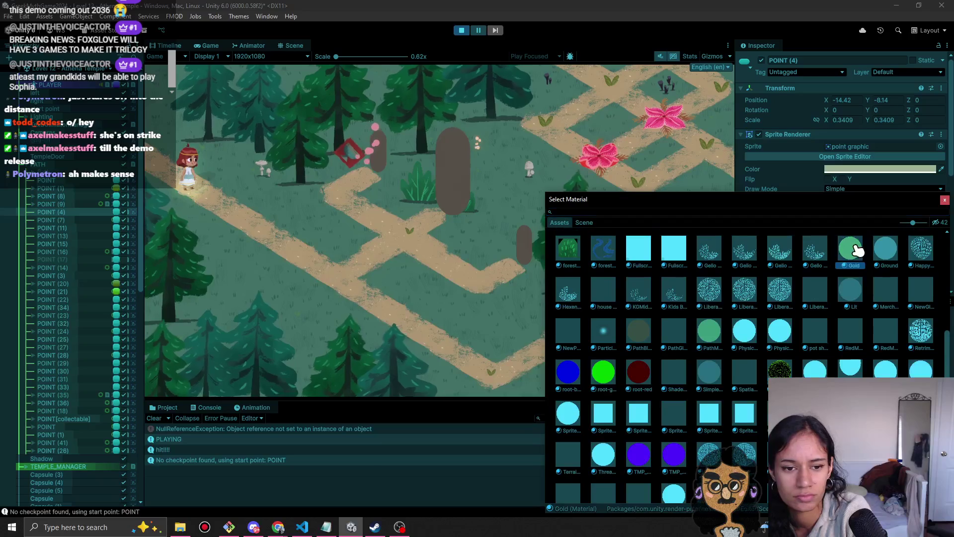
{"action": "scroll", "coordinate": [696, 369], "scroll_direction": "down", "scroll_amount": 1}
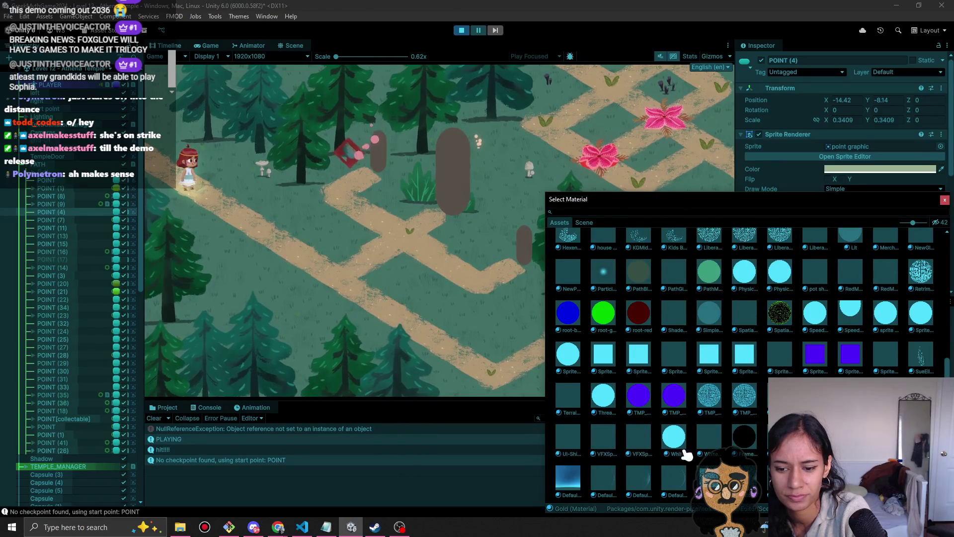
{"action": "left_click", "coordinate": [709, 441]}
{"action": "key", "text": "ctrl+z"}
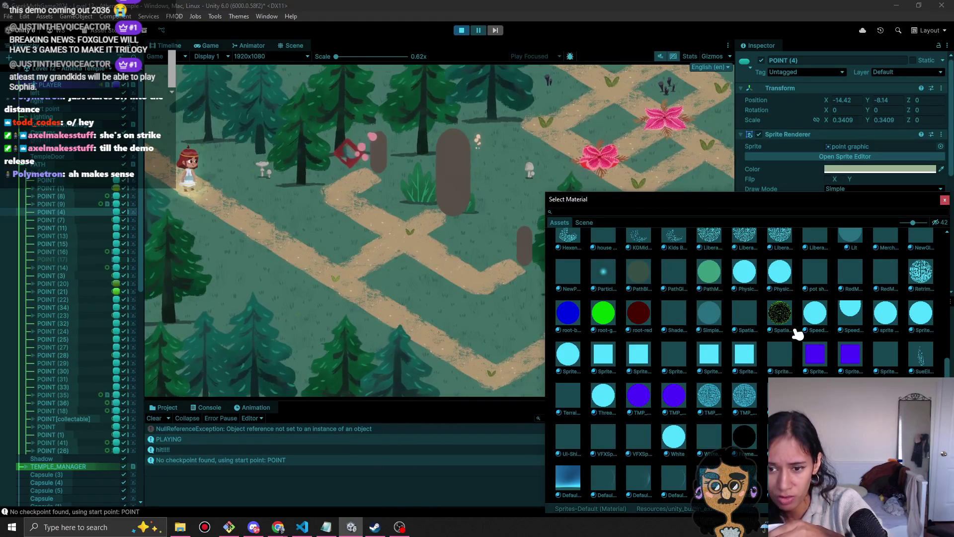
- Compare the glow materials and settle on Shader Graphs_PathGlow for POINT (4)
{"action": "left_click", "coordinate": [566, 284]}
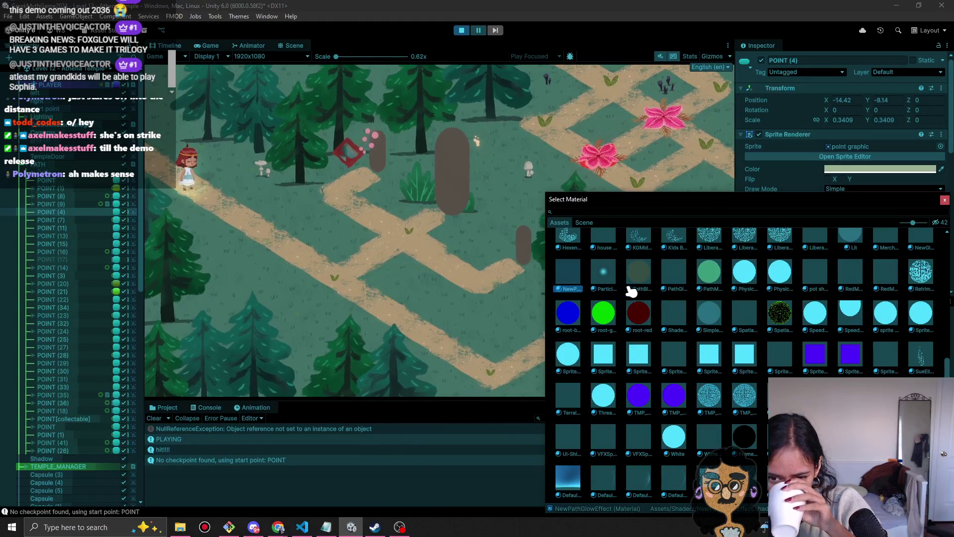
{"action": "scroll", "coordinate": [673, 326], "scroll_direction": "up", "scroll_amount": 3}
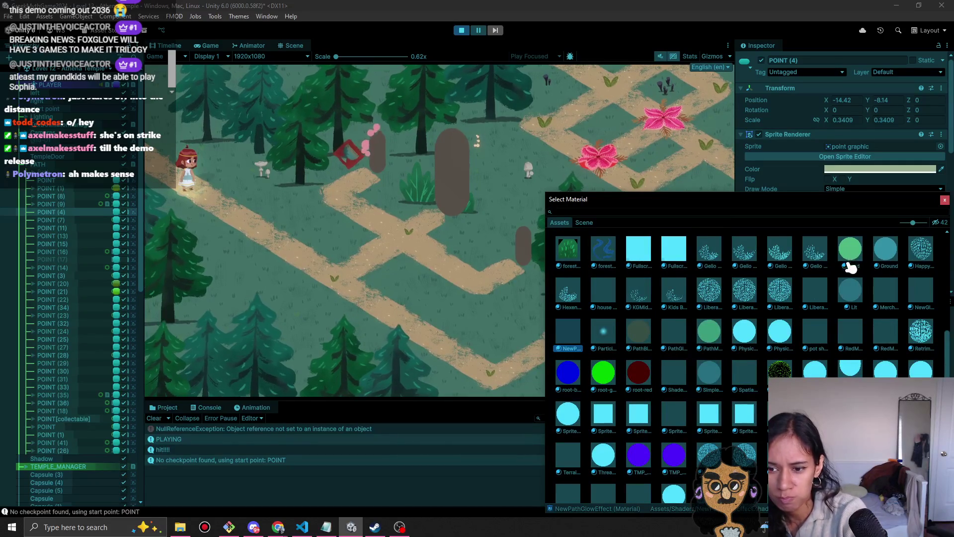
{"action": "scroll", "coordinate": [748, 291], "scroll_direction": "up", "scroll_amount": 1}
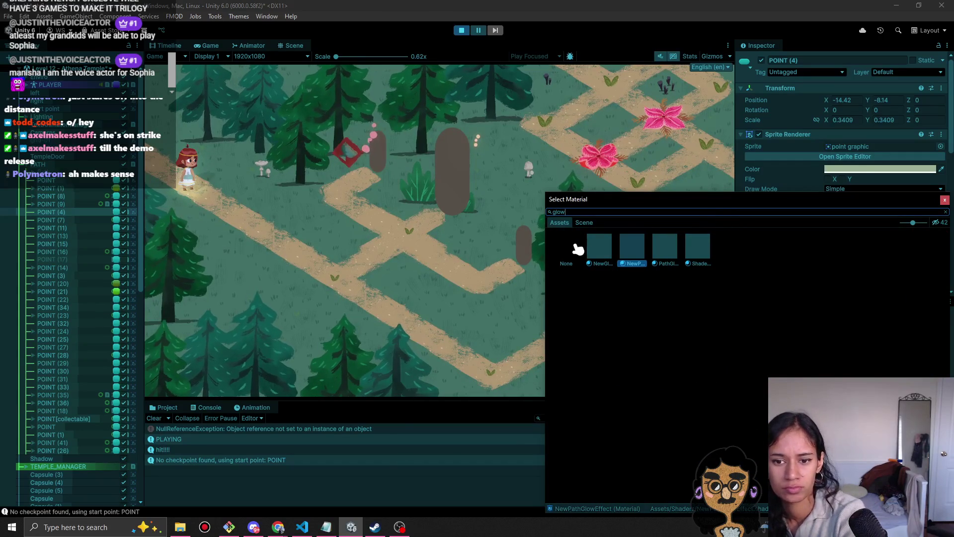
{"action": "left_click", "coordinate": [607, 252]}
{"action": "left_click", "coordinate": [638, 253]}
{"action": "left_click", "coordinate": [694, 240]}
{"action": "left_click", "coordinate": [661, 247]}
{"action": "left_click", "coordinate": [704, 245]}
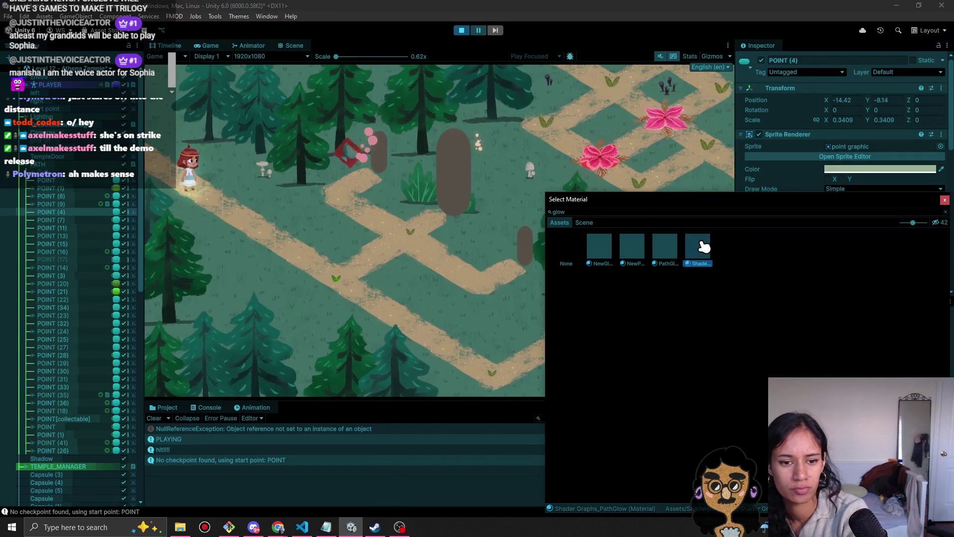
{"action": "left_click", "coordinate": [656, 255]}
{"action": "left_click", "coordinate": [701, 264]}
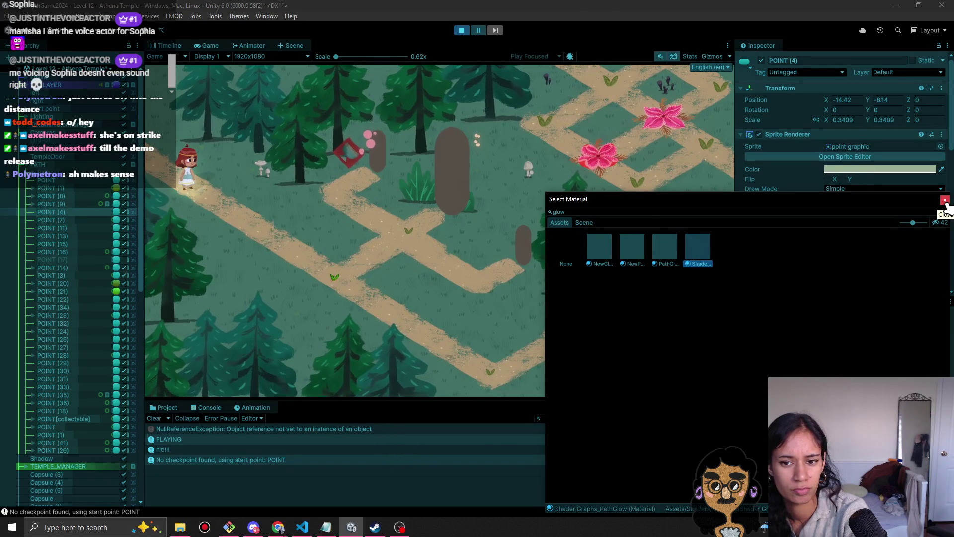
{"action": "left_click", "coordinate": [945, 200]}
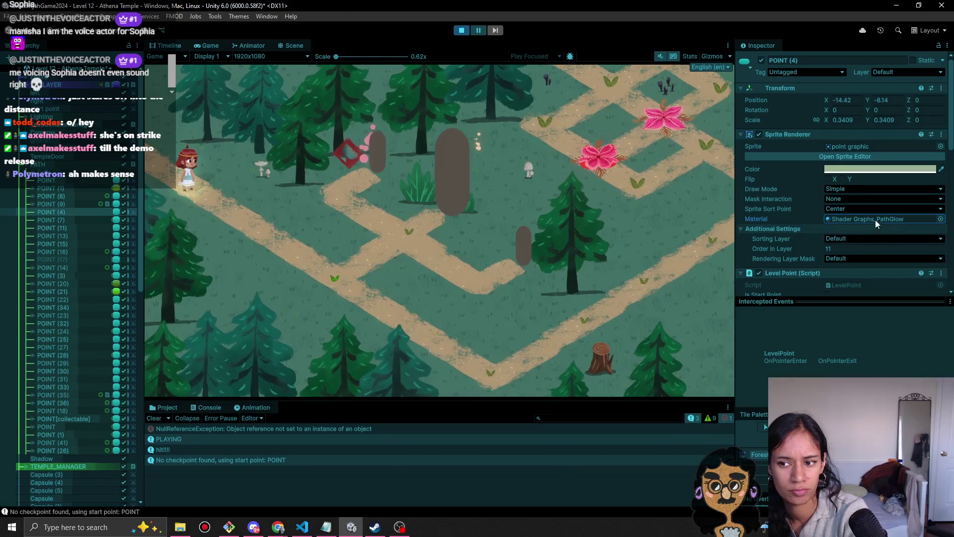
- Enlarge the Project panel, inspect the PathGlow and RedMushroom materials, then stop Play mode
{"action": "left_click", "coordinate": [163, 407]}
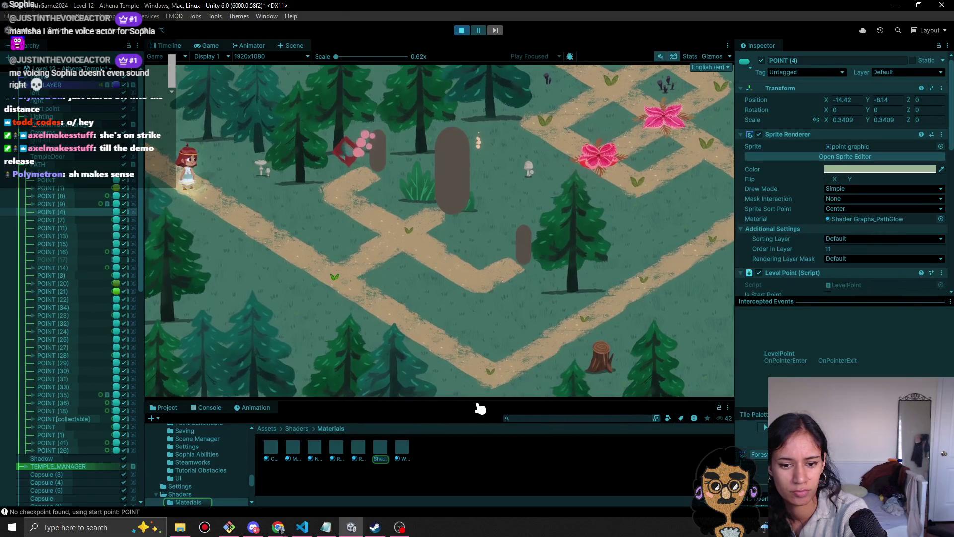
{"action": "left_click_drag", "start_coordinate": [481, 400], "coordinate": [521, 266]}
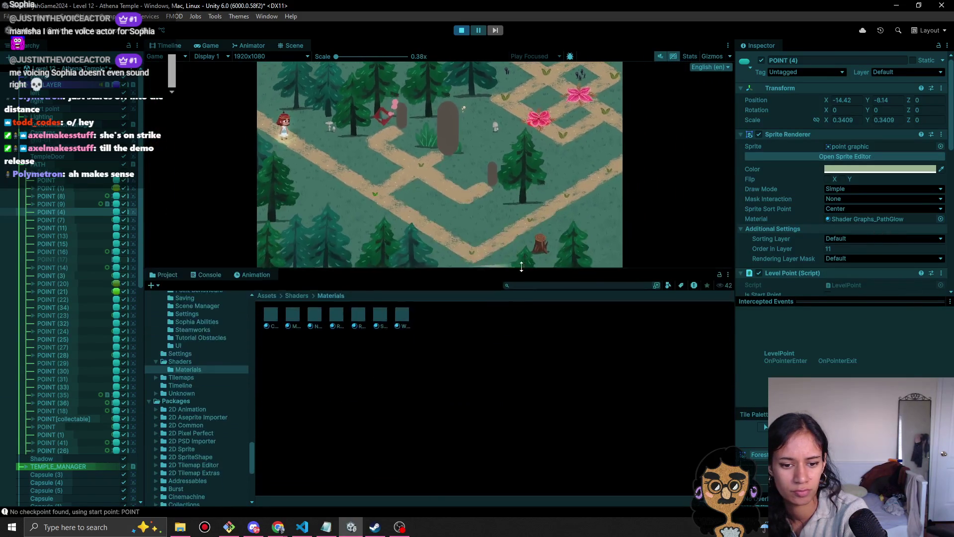
{"action": "scroll", "coordinate": [409, 354], "scroll_direction": "up", "scroll_amount": 2}
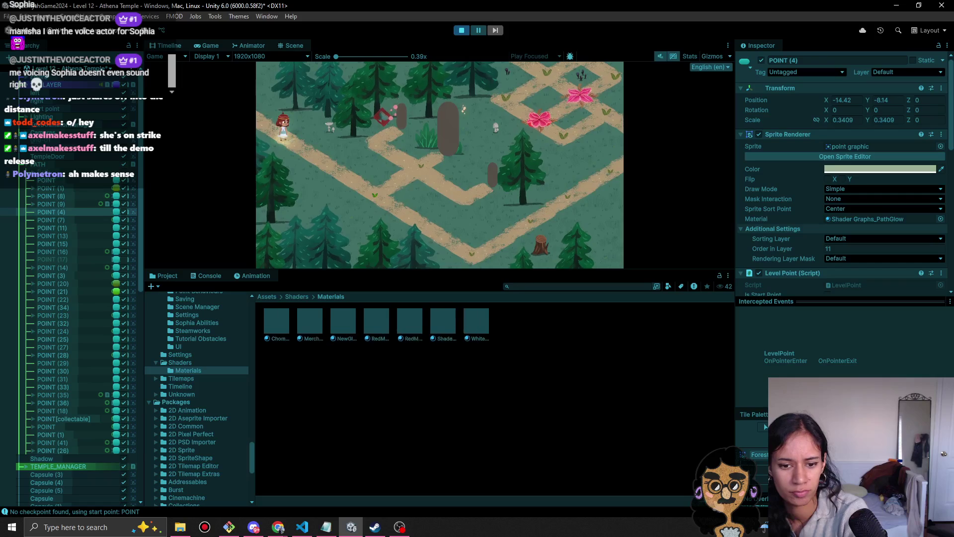
{"action": "scroll", "coordinate": [502, 328], "scroll_direction": "up", "scroll_amount": 2}
{"action": "left_click", "coordinate": [502, 334]}
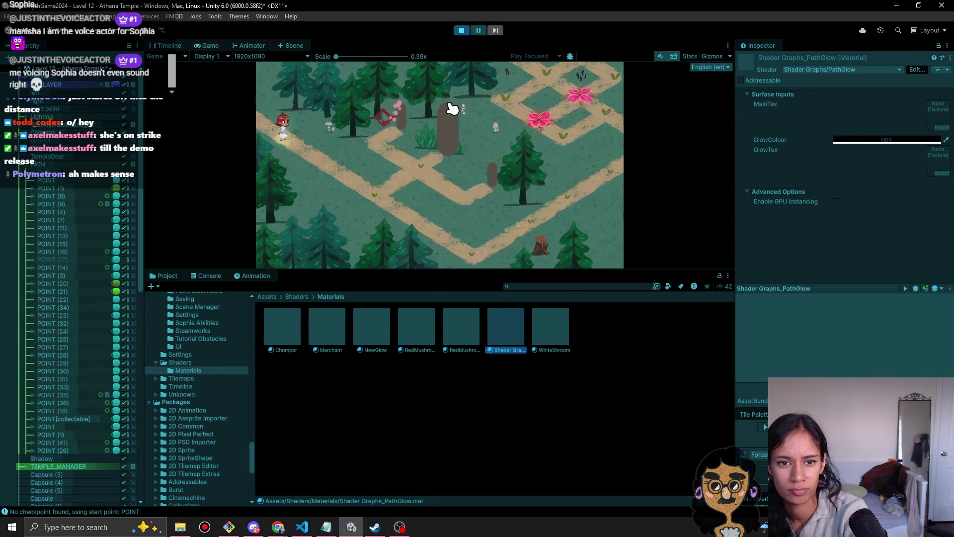
{"action": "left_click", "coordinate": [458, 334]}
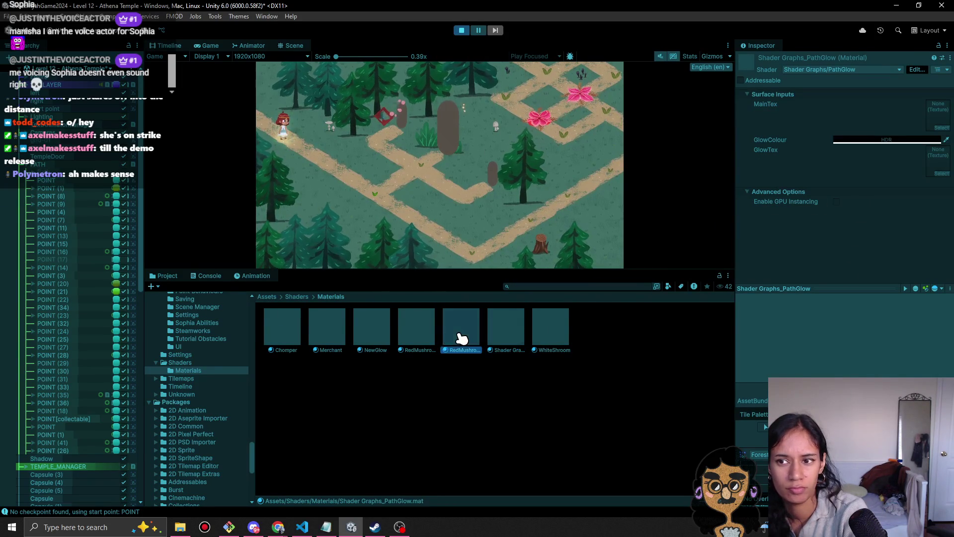
{"action": "left_click", "coordinate": [411, 337]}
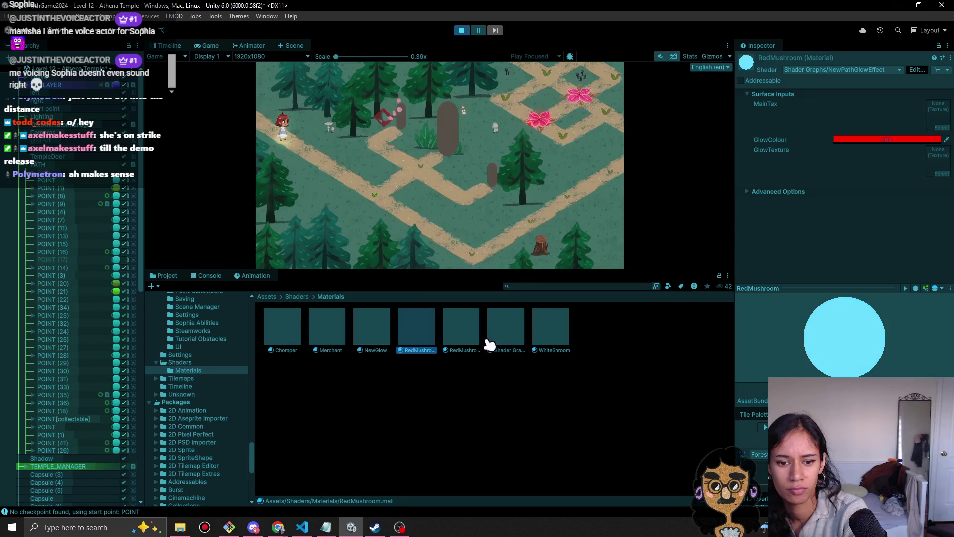
{"action": "left_click", "coordinate": [463, 334]}
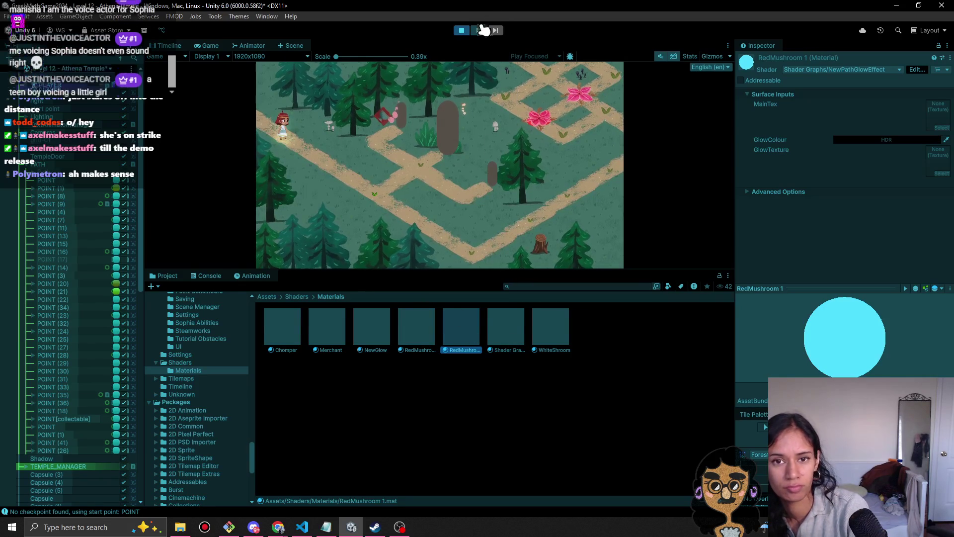
{"action": "left_click", "coordinate": [461, 30]}
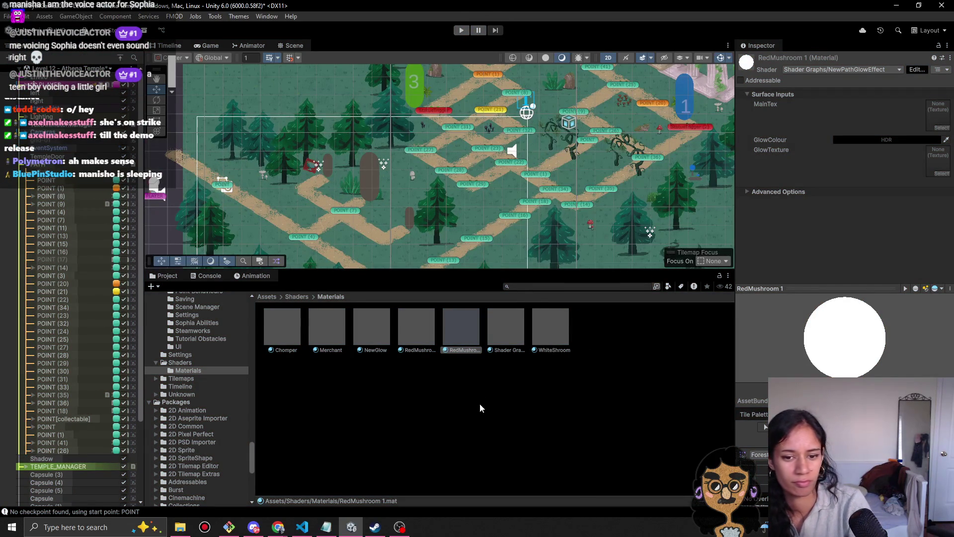
- Duplicate the RedMushroom 1 material and rename the copy LeafGlow
{"action": "key", "text": "ctrl+d"}
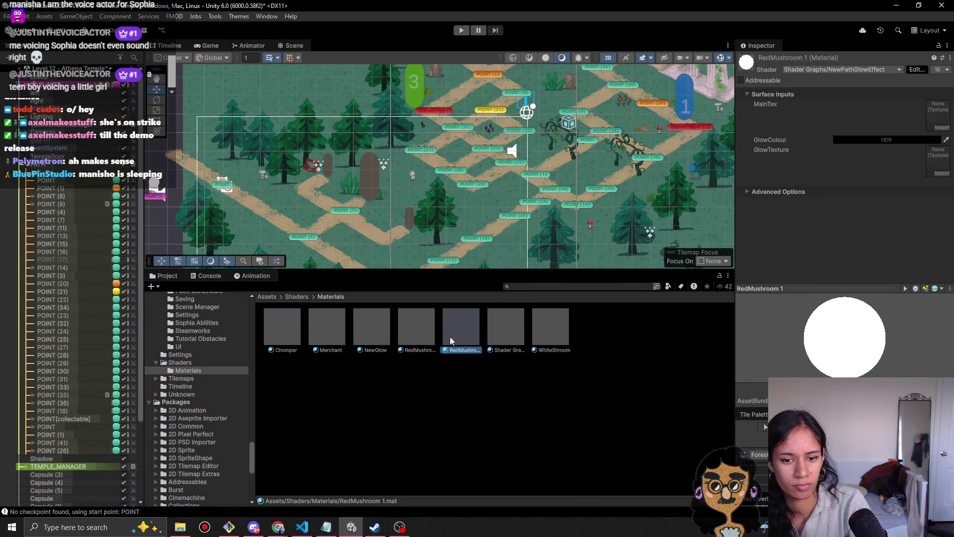
{"action": "key", "text": "F2"}
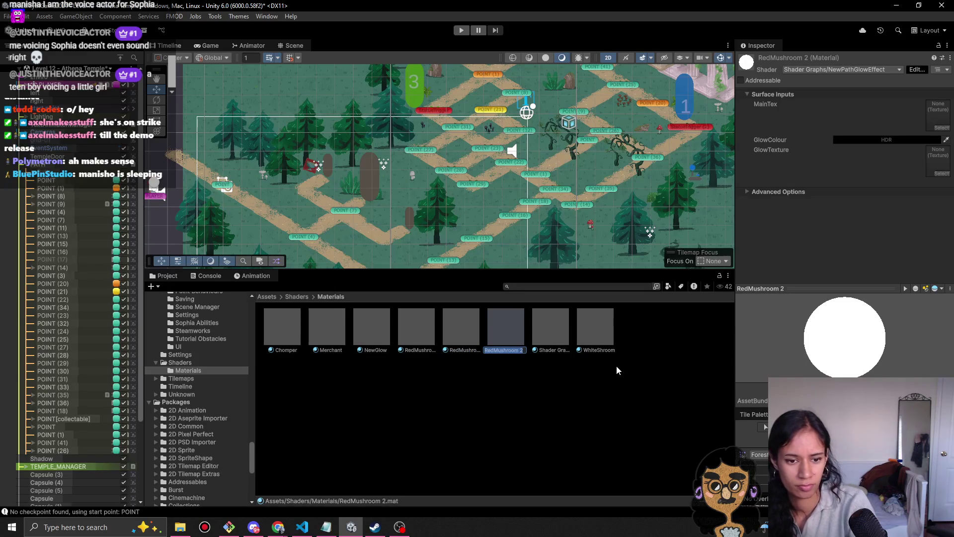
{"action": "type", "text": "LeafF"}
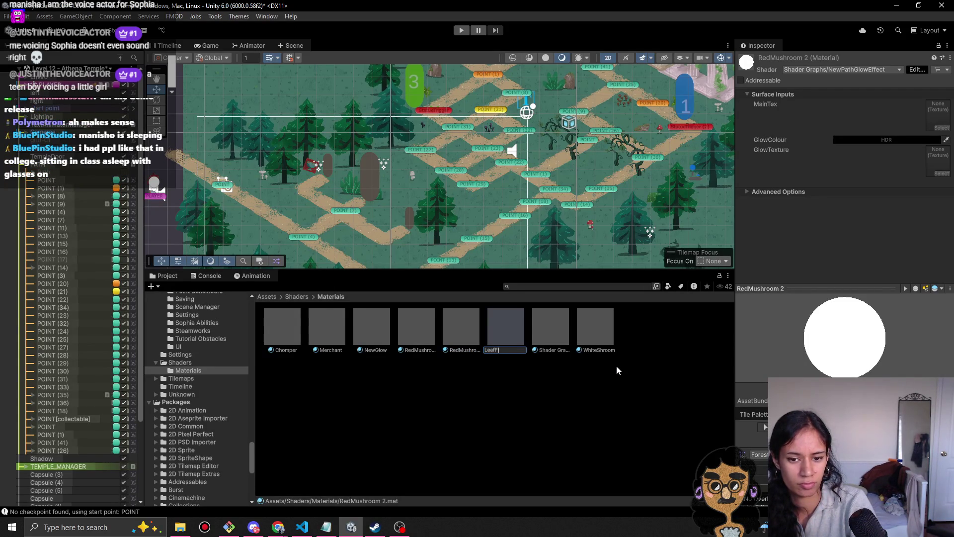
{"action": "key", "text": "BackSpace"}
{"action": "type", "text": "Glow"}
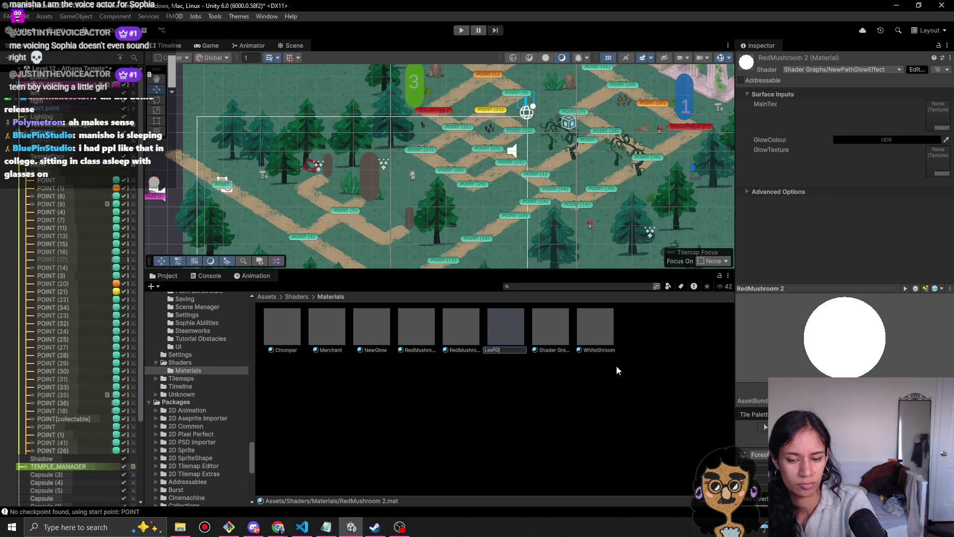
{"action": "key", "text": "Return"}
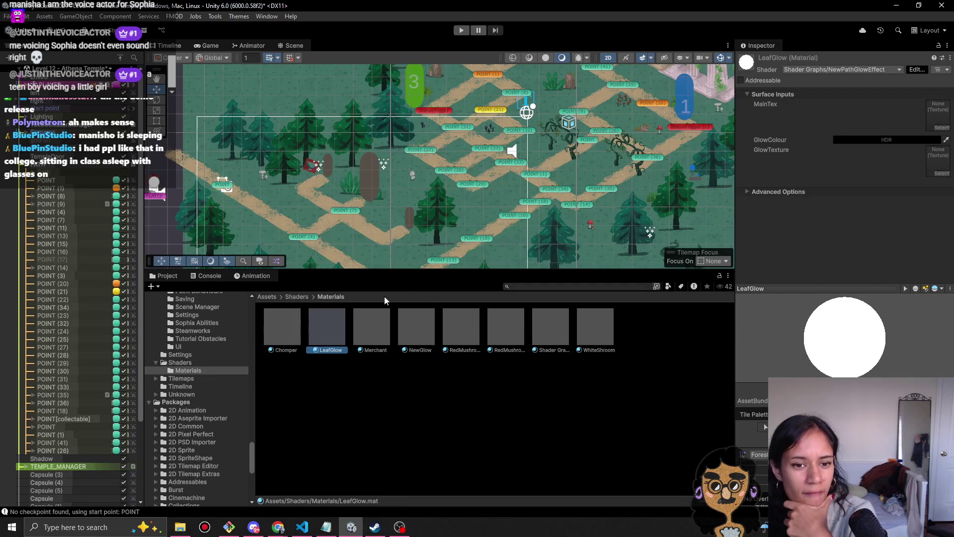
{"action": "left_click_drag", "start_coordinate": [376, 273], "coordinate": [378, 379]}
- Assign the LeafGlow material to POINT (4)'s Sprite Renderer and expand its settings
{"action": "scroll", "coordinate": [460, 276], "scroll_direction": "up", "scroll_amount": 2}
{"action": "left_click", "coordinate": [336, 290]}
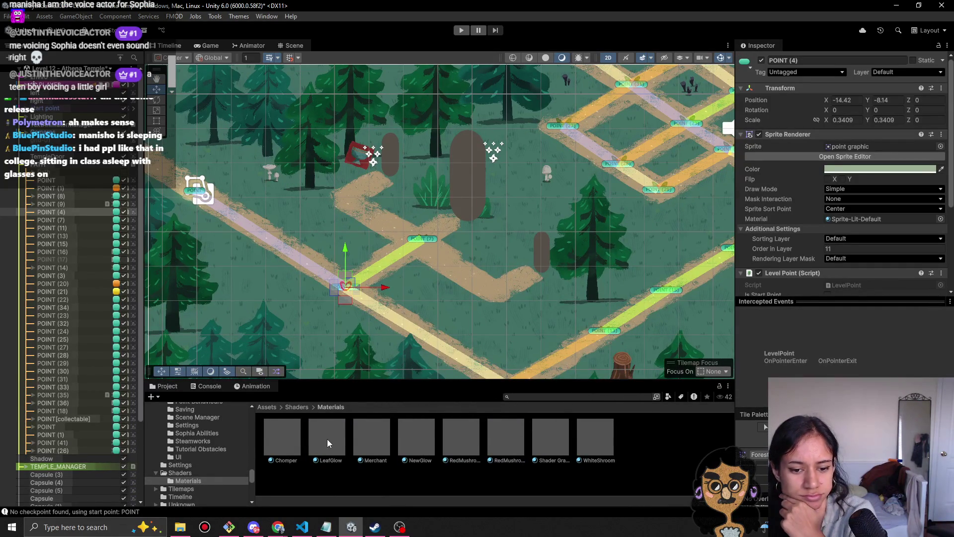
{"action": "mouse_move", "coordinate": [326, 436]}
{"action": "left_mouse_down"}
{"action": "mouse_move", "coordinate": [863, 258]}
{"action": "mouse_move", "coordinate": [873, 224]}
{"action": "left_mouse_up"}
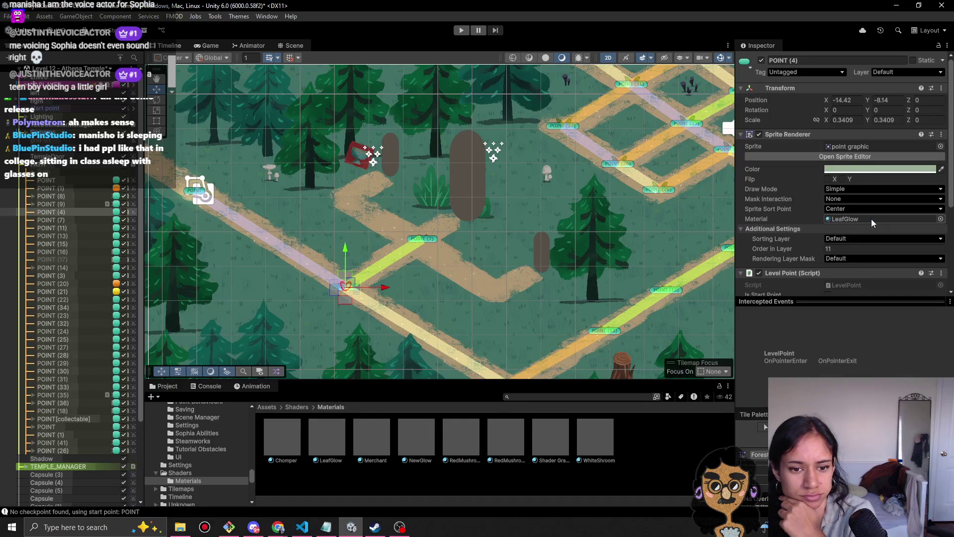
{"action": "scroll", "coordinate": [852, 266], "scroll_direction": "down", "scroll_amount": 3}
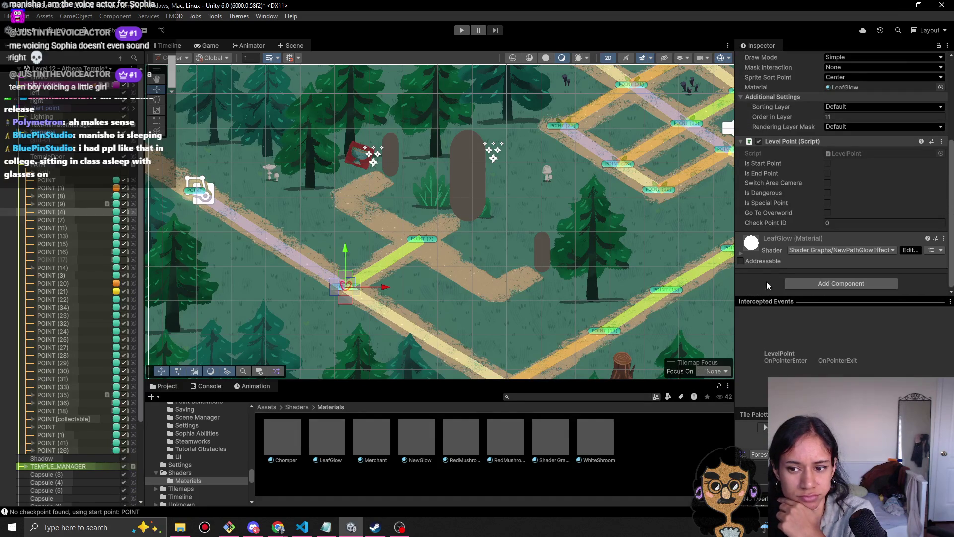
{"action": "left_click", "coordinate": [741, 253]}
{"action": "scroll", "coordinate": [862, 224], "scroll_direction": "down", "scroll_amount": 2}
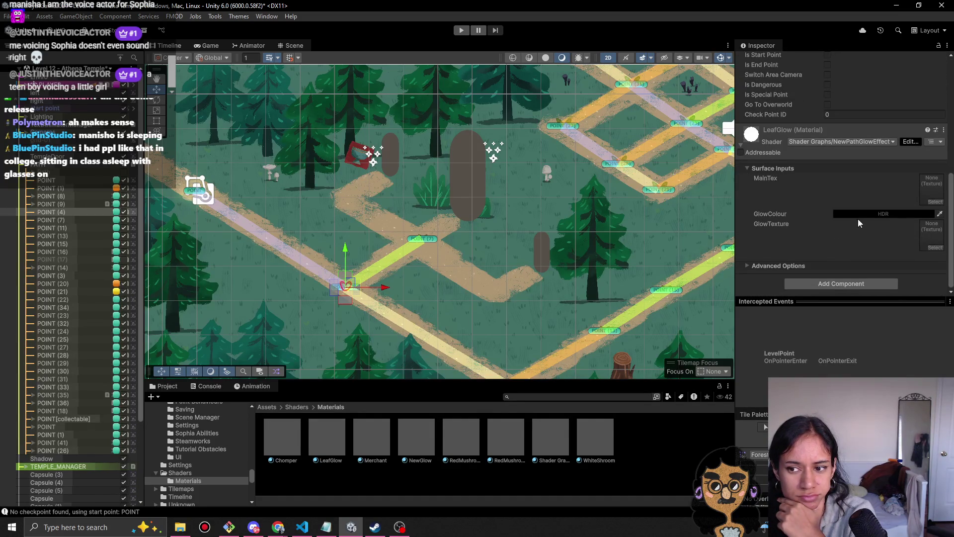
{"action": "left_click", "coordinate": [204, 46]}
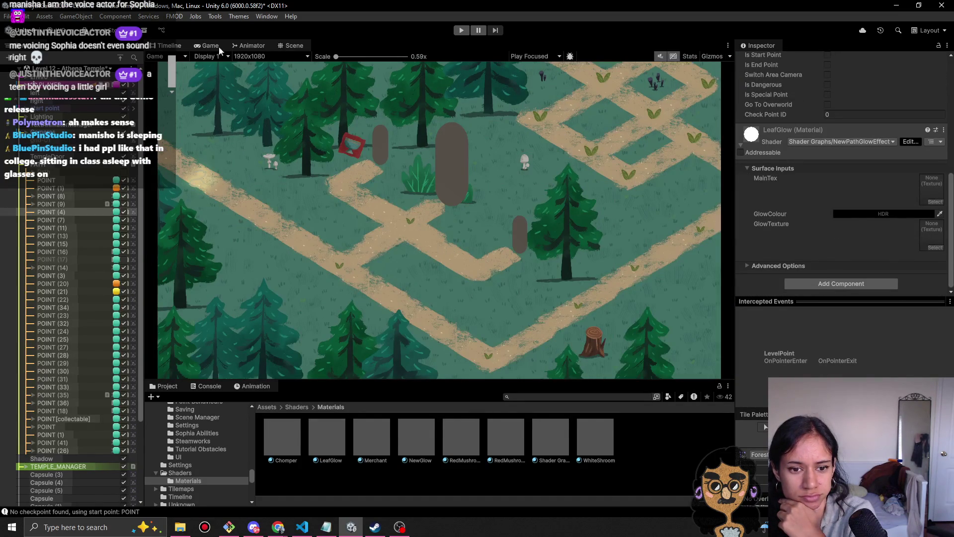
- Set LeafGlow's glow colour to a dark green in the HDR picker and start Play
{"action": "left_click", "coordinate": [899, 214]}
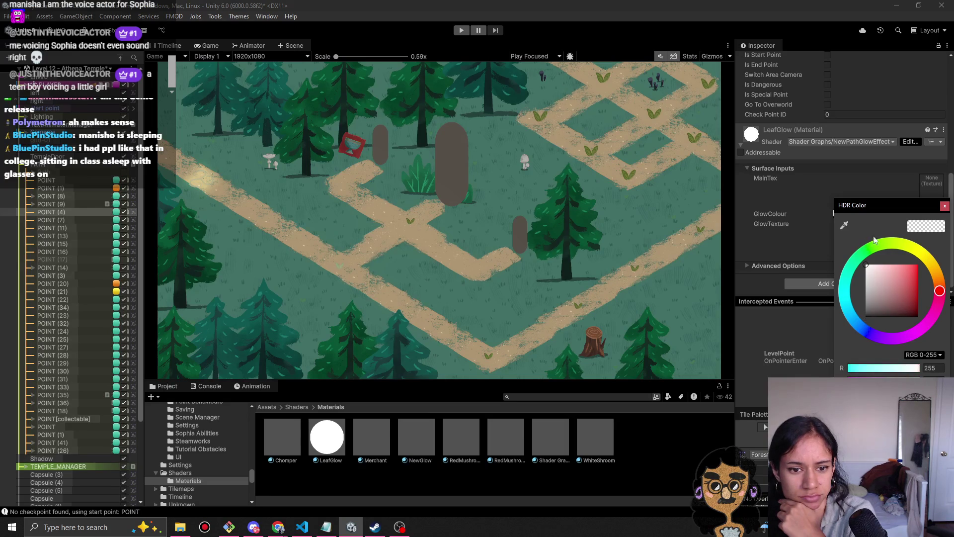
{"action": "left_click", "coordinate": [882, 244]}
{"action": "left_click_drag", "start_coordinate": [904, 287], "coordinate": [943, 259]}
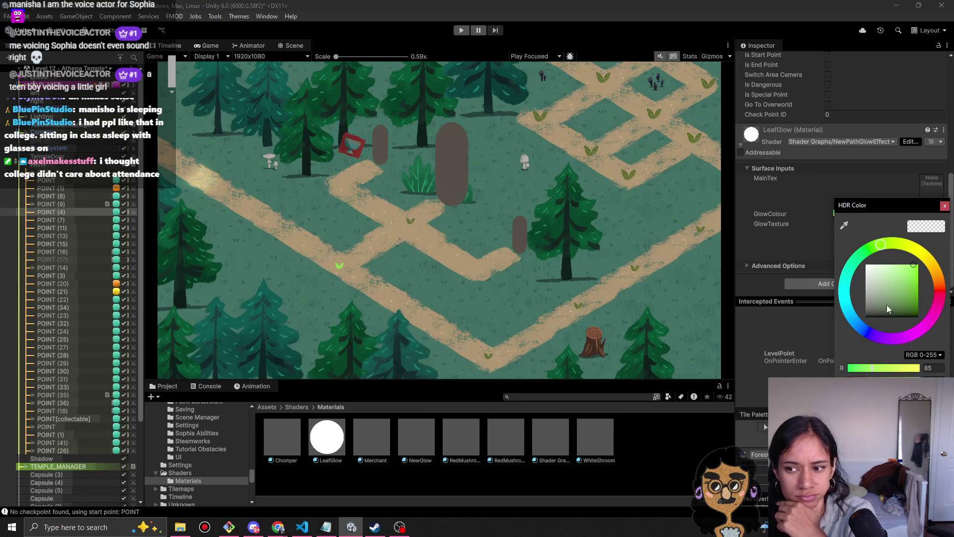
{"action": "mouse_move", "coordinate": [912, 277]}
{"action": "left_mouse_down"}
{"action": "mouse_move", "coordinate": [902, 292]}
{"action": "mouse_move", "coordinate": [947, 307]}
{"action": "left_mouse_up"}
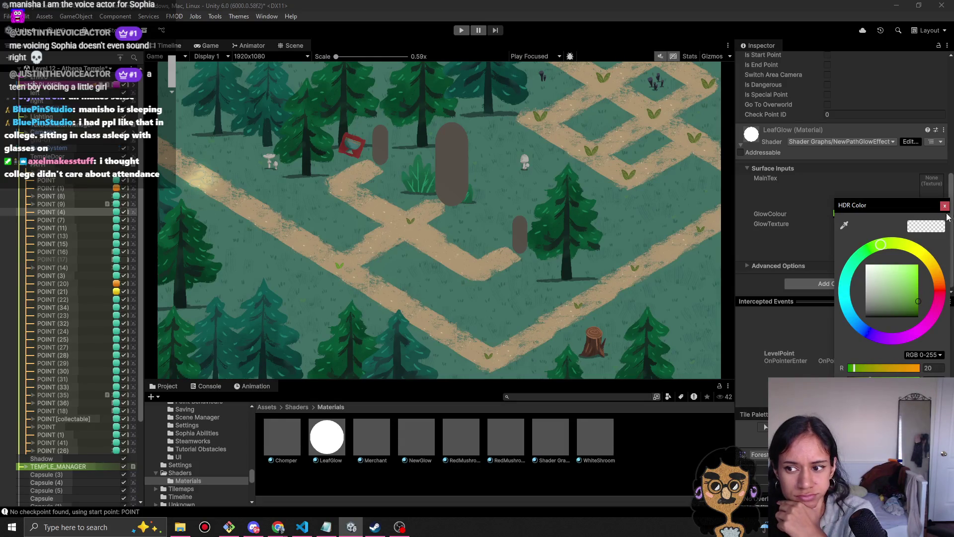
{"action": "left_click", "coordinate": [944, 205]}
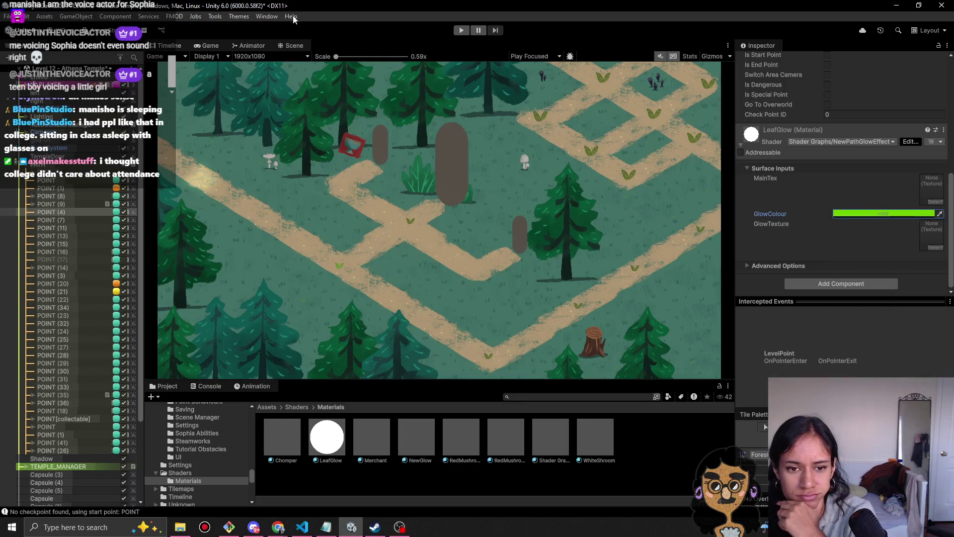
{"action": "left_click", "coordinate": [872, 215]}
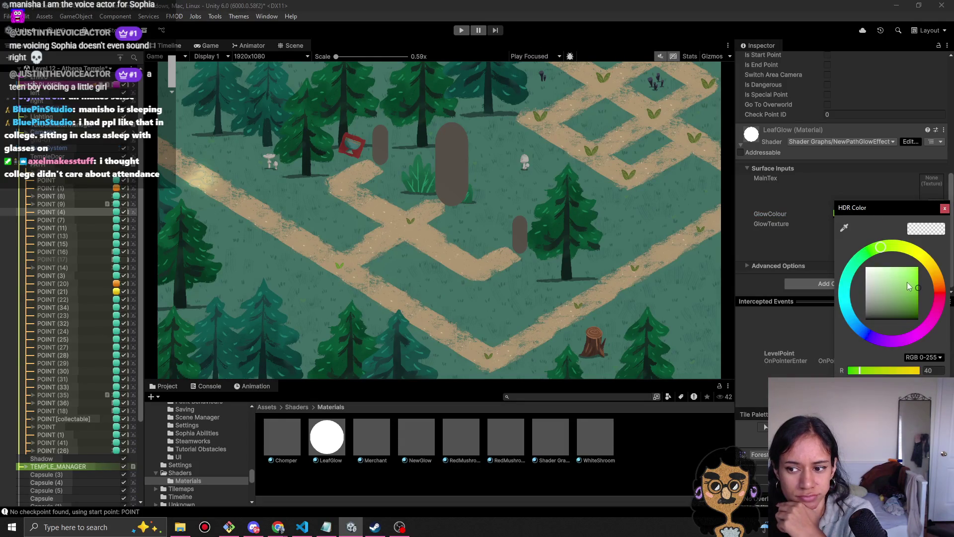
{"action": "left_click_drag", "start_coordinate": [921, 292], "coordinate": [932, 301]}
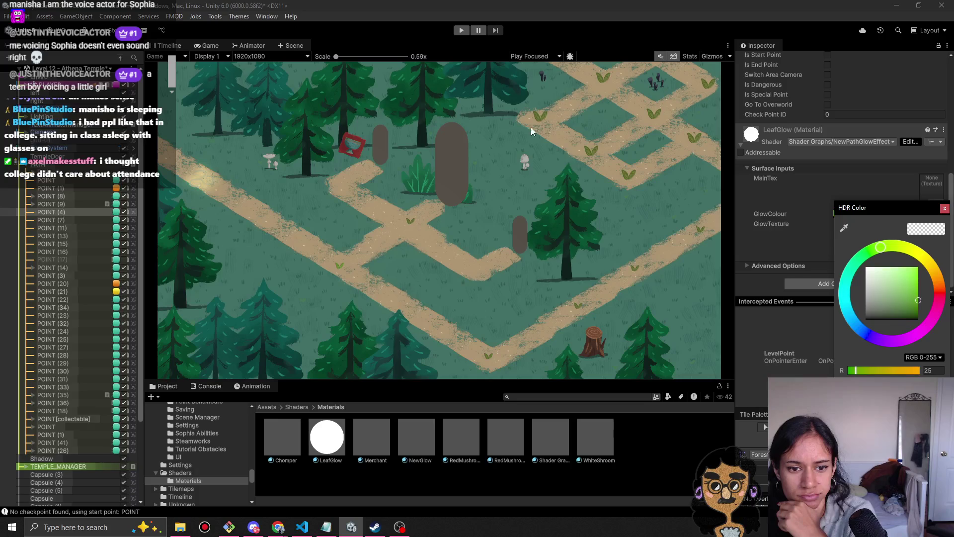
{"action": "left_click", "coordinate": [461, 30]}
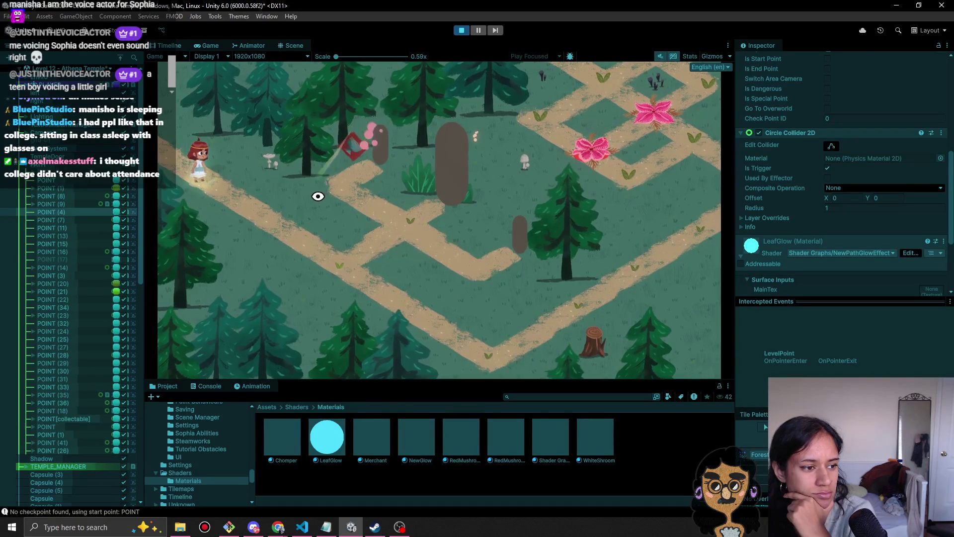
- Walk Sophia along the path to the statue and onward in the running playtest
{"action": "left_click_drag", "start_coordinate": [310, 212], "coordinate": [361, 292]}
{"action": "left_click", "coordinate": [256, 228]}
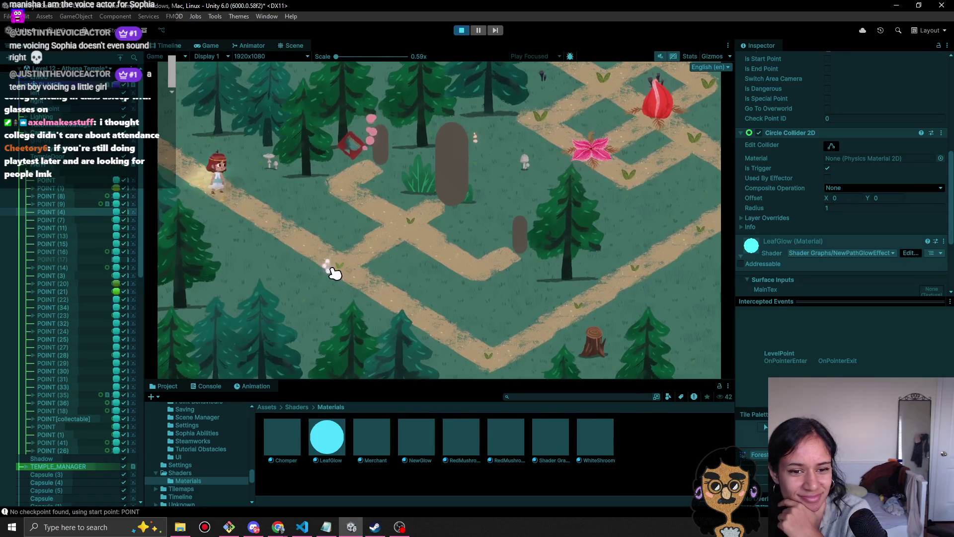
{"action": "left_click", "coordinate": [404, 230]}
{"action": "left_click", "coordinate": [343, 269]}
{"action": "left_click", "coordinate": [489, 355]}
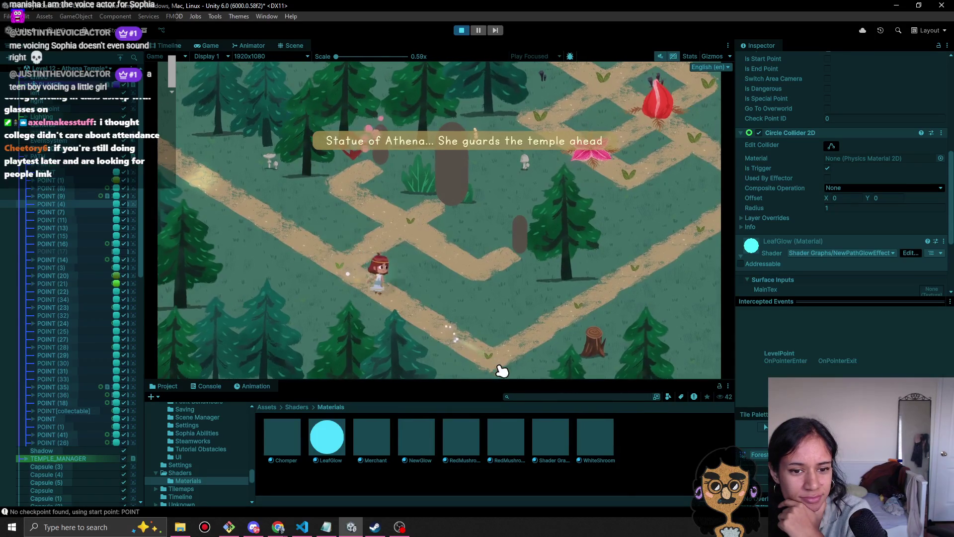
- Brighten LeafGlow's glow colour to a yellow-green in the HDR picker
{"action": "scroll", "coordinate": [844, 239], "scroll_direction": "down", "scroll_amount": 3}
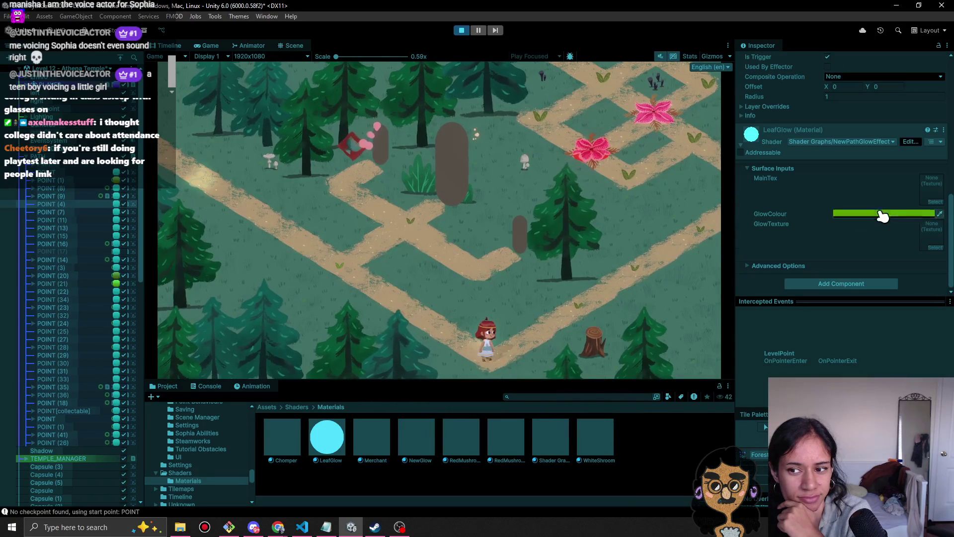
{"action": "left_click", "coordinate": [875, 215]}
{"action": "mouse_move", "coordinate": [909, 281]}
{"action": "left_mouse_down"}
{"action": "mouse_move", "coordinate": [938, 281]}
{"action": "mouse_move", "coordinate": [952, 226]}
{"action": "left_mouse_up"}
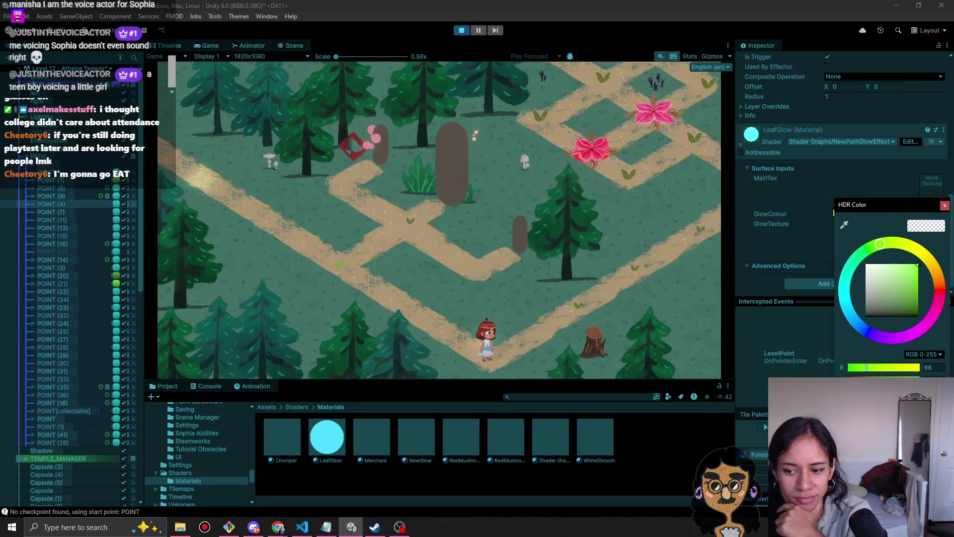
{"action": "left_click", "coordinate": [357, 307]}
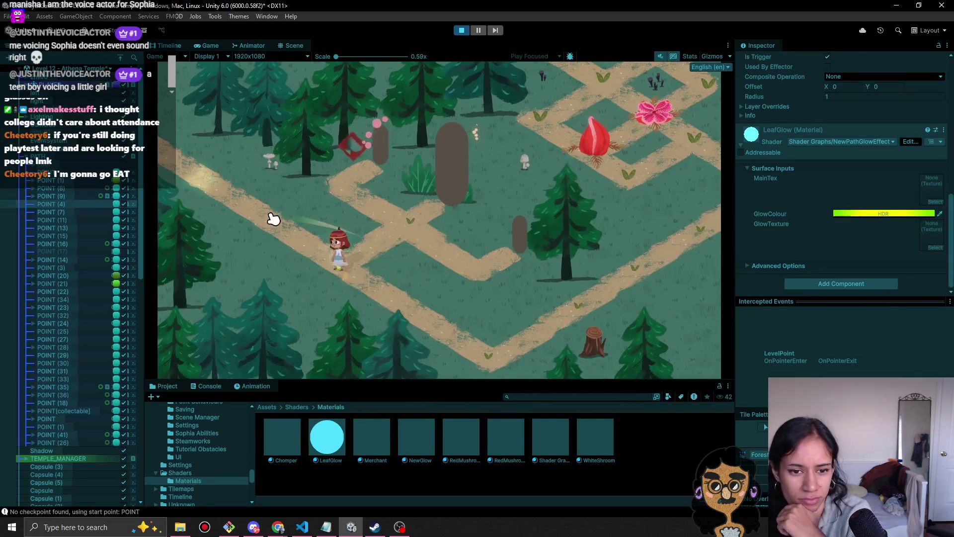
- Copy LeafGlow's GlowColour value and select level points POINT (4) through POINT (16)
{"action": "left_click", "coordinate": [353, 274]}
{"action": "left_click", "coordinate": [853, 215]}
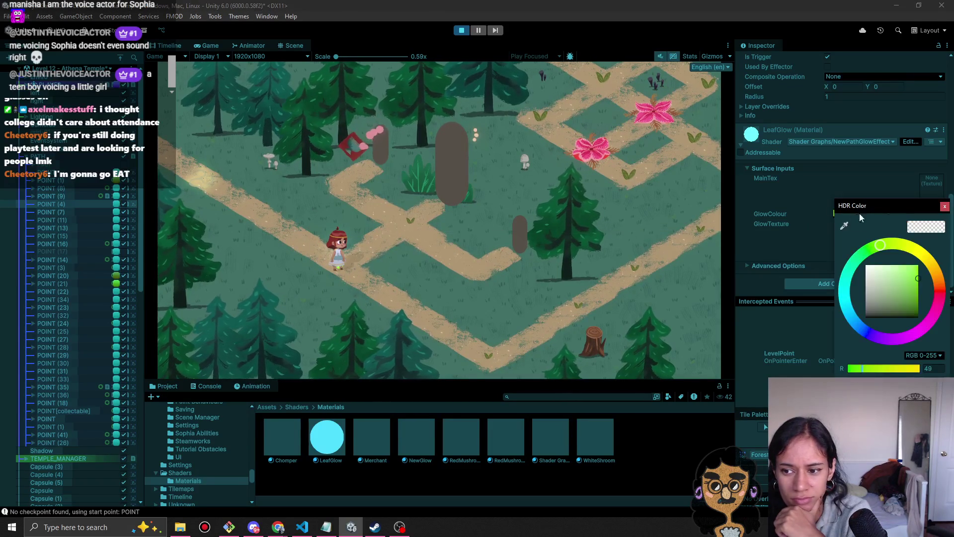
{"action": "left_click", "coordinate": [945, 206]}
{"action": "right_click", "coordinate": [884, 214]}
{"action": "left_click", "coordinate": [915, 213]}
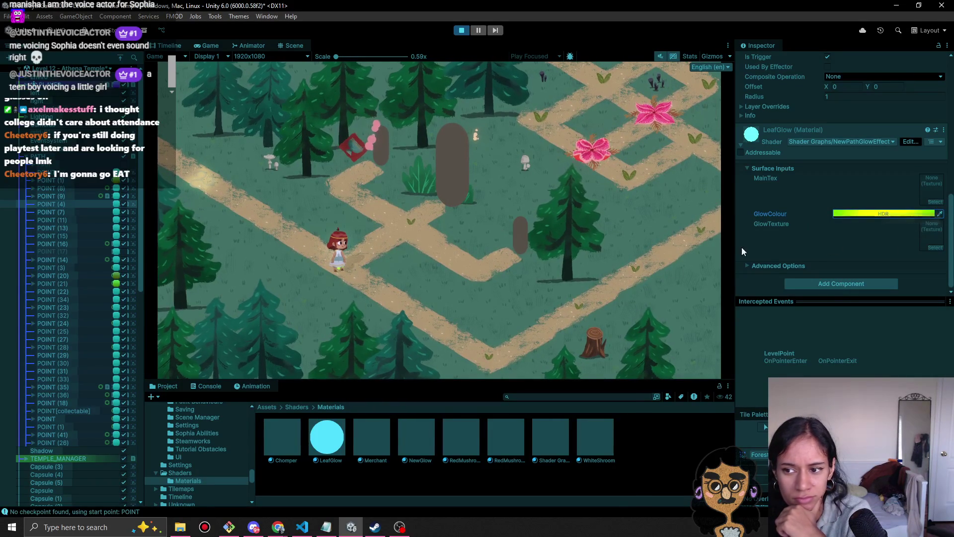
{"action": "left_click", "coordinate": [69, 243], "text": "shift"}
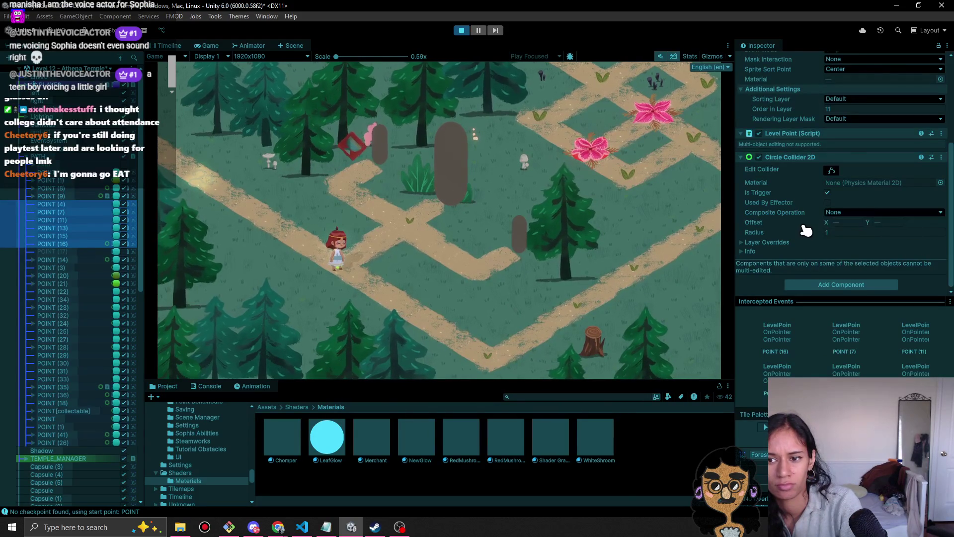
- Drag LeafGlow into the selected points' Material field and walk Sophia past the leaves
{"action": "scroll", "coordinate": [807, 230], "scroll_direction": "up", "scroll_amount": 5}
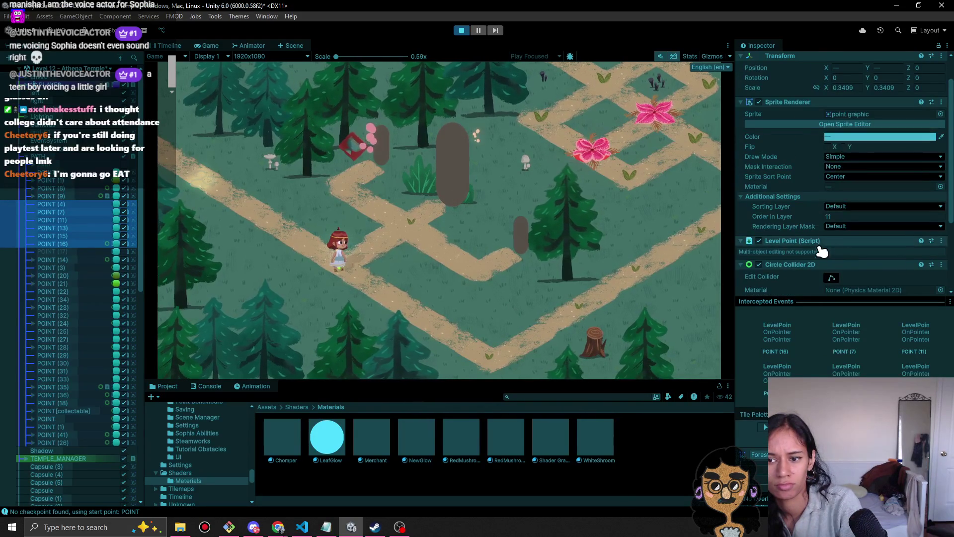
{"action": "scroll", "coordinate": [824, 245], "scroll_direction": "down", "scroll_amount": 5}
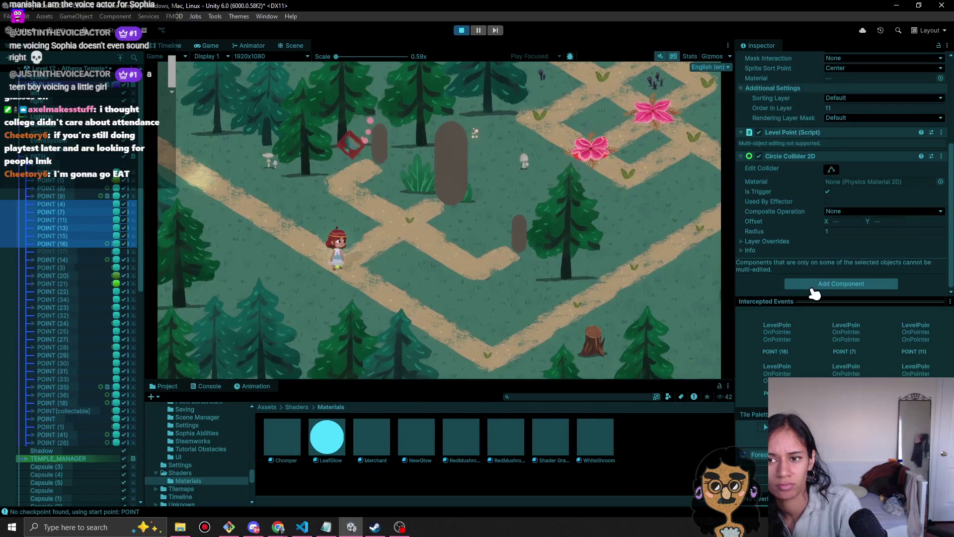
{"action": "scroll", "coordinate": [810, 289], "scroll_direction": "up", "scroll_amount": 4}
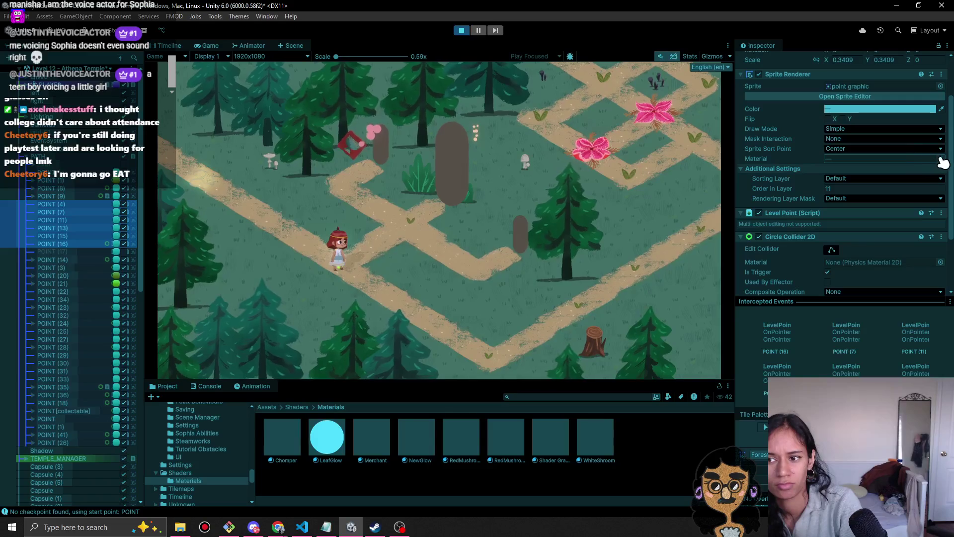
{"action": "mouse_move", "coordinate": [335, 441]}
{"action": "left_mouse_down"}
{"action": "mouse_move", "coordinate": [771, 436]}
{"action": "mouse_move", "coordinate": [874, 164]}
{"action": "mouse_move", "coordinate": [870, 119]}
{"action": "mouse_move", "coordinate": [866, 160]}
{"action": "left_mouse_up"}
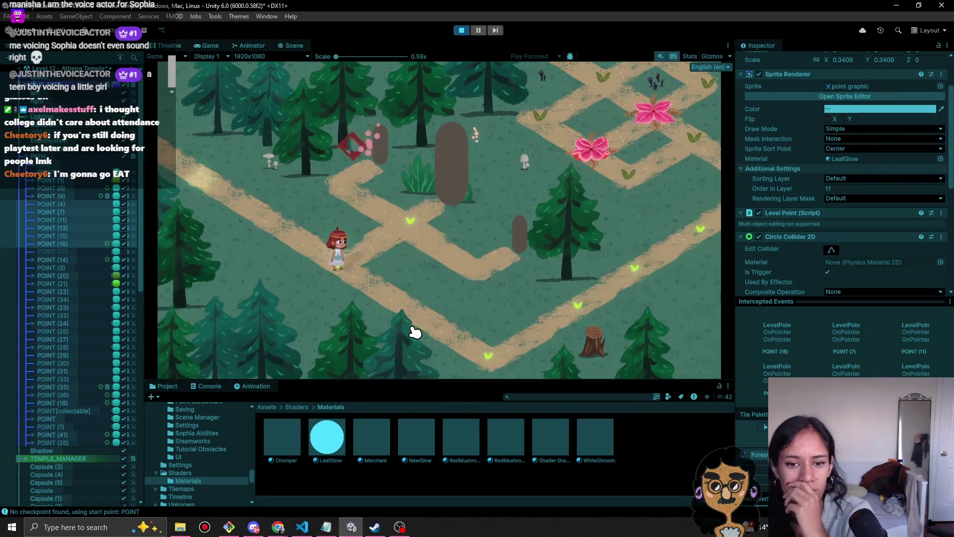
{"action": "left_click", "coordinate": [506, 364]}
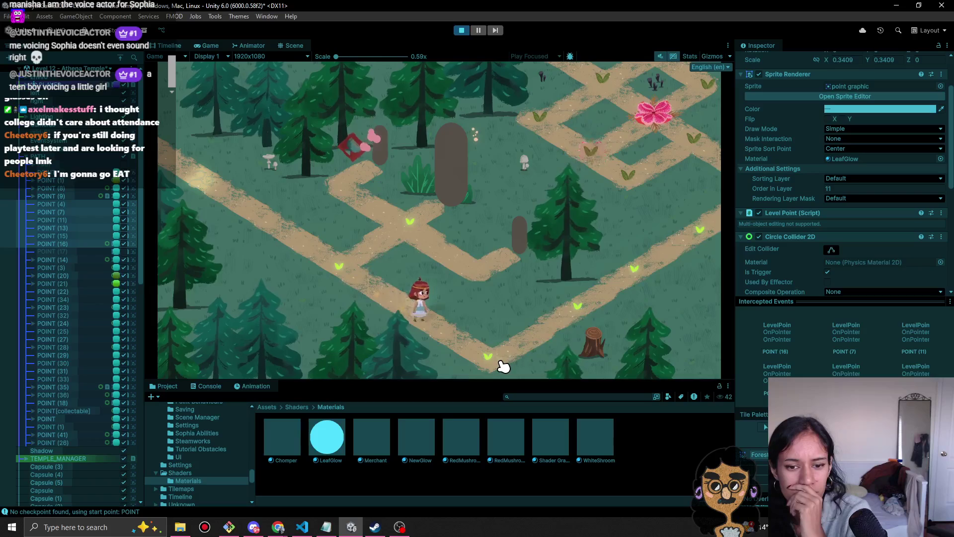
{"action": "left_click", "coordinate": [576, 301]}
{"action": "left_click", "coordinate": [632, 276]}
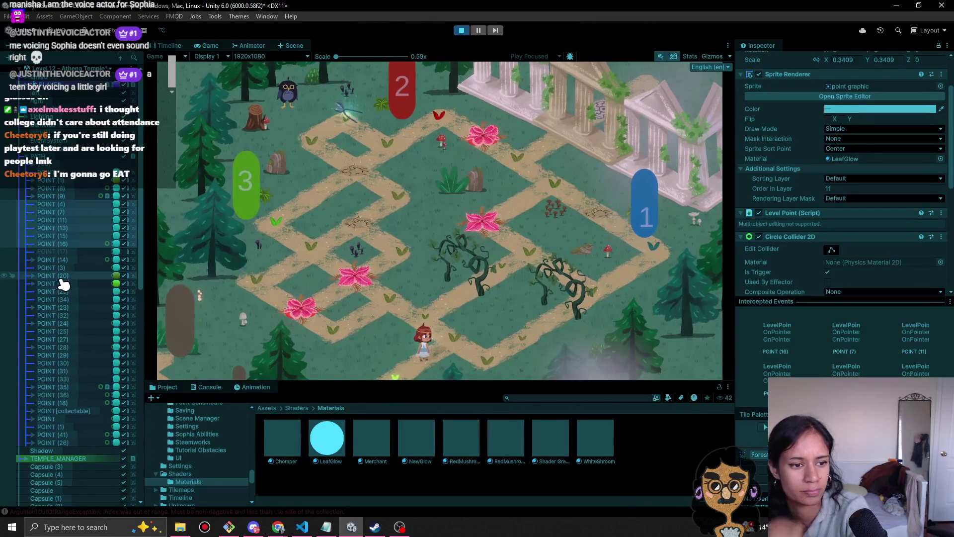
- Paste LeafGlow onto POINT (14) and further points, then scale the markers to 0.37
{"action": "left_click", "coordinate": [52, 259]}
{"action": "left_click", "coordinate": [76, 403], "text": "shift"}
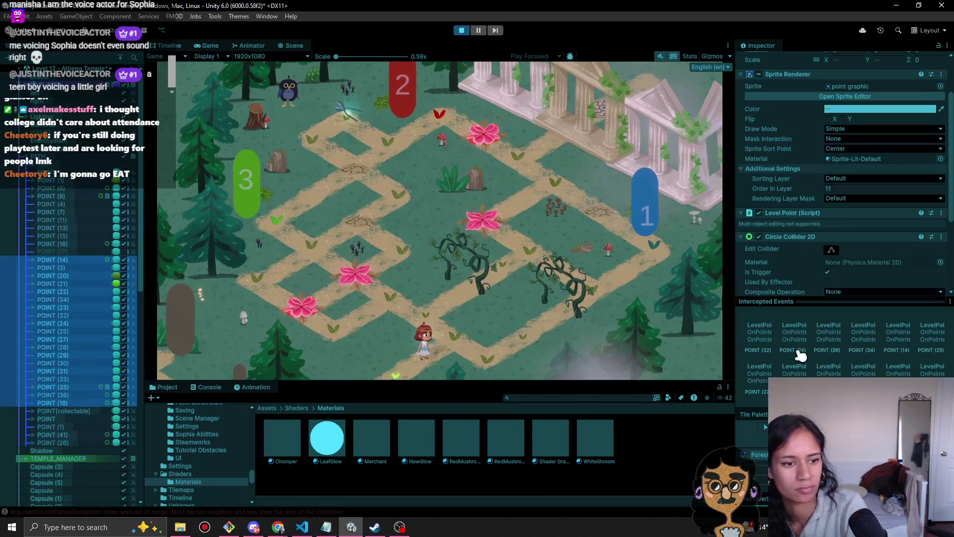
{"action": "right_click", "coordinate": [867, 168]}
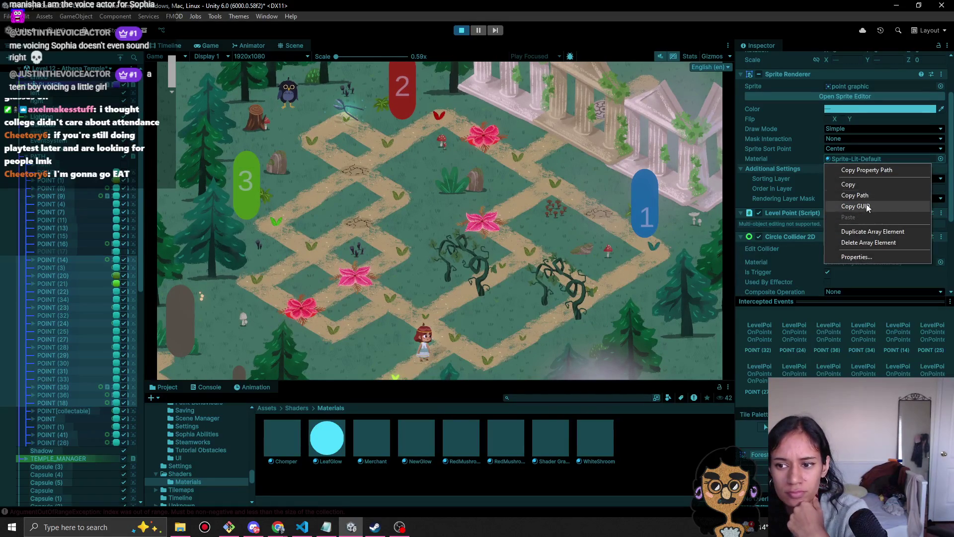
{"action": "left_click", "coordinate": [911, 134]}
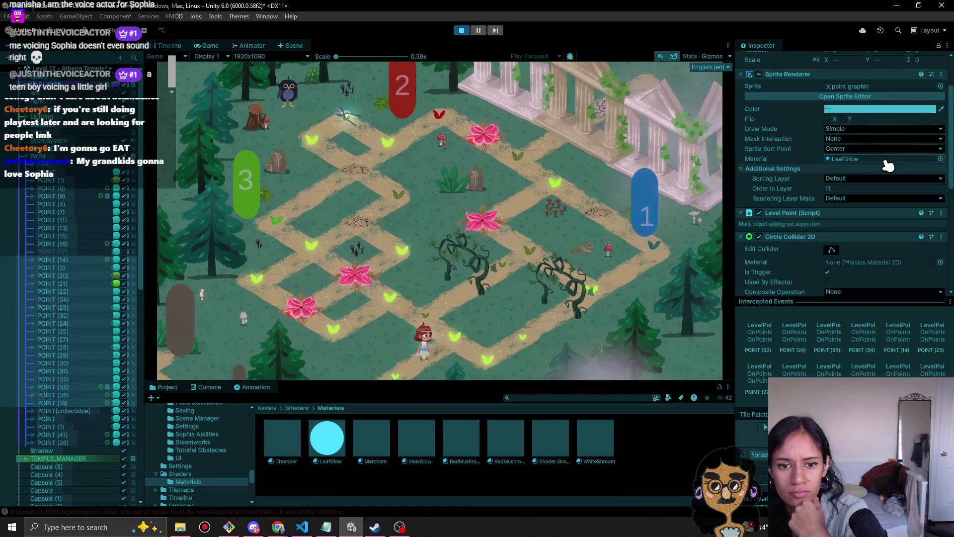
{"action": "scroll", "coordinate": [809, 194], "scroll_direction": "up", "scroll_amount": 3}
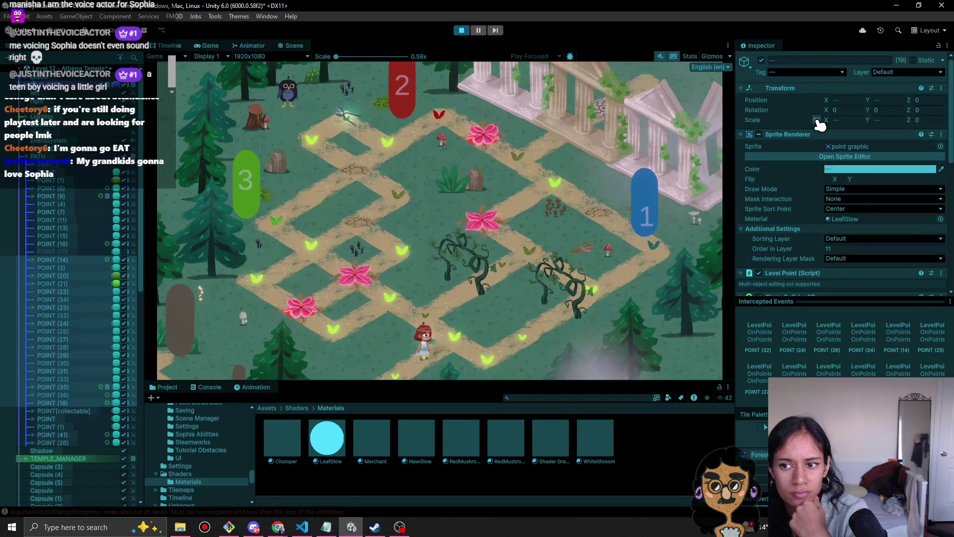
{"action": "left_click_drag", "start_coordinate": [823, 121], "coordinate": [826, 125]}
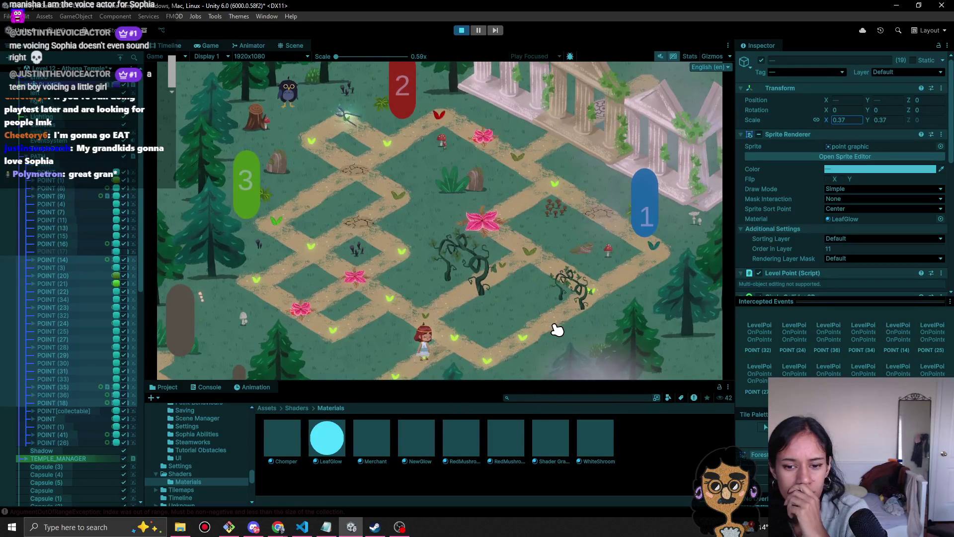
- Make the LeafGlow GlowColour a paler soft green, then walk Sophia right along the path
{"action": "scroll", "coordinate": [792, 244], "scroll_direction": "down", "scroll_amount": 10}
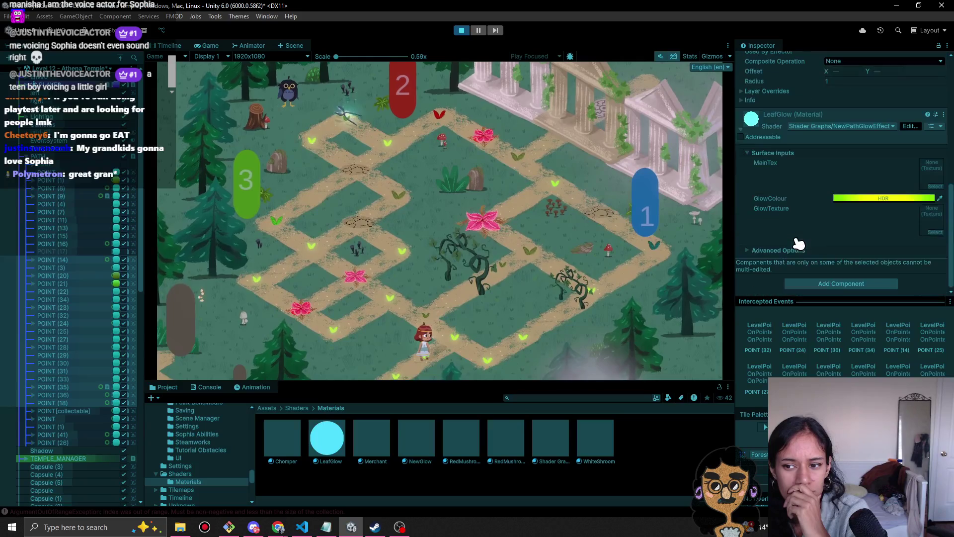
{"action": "left_click", "coordinate": [880, 199]}
{"action": "left_click_drag", "start_coordinate": [914, 273], "coordinate": [889, 281]}
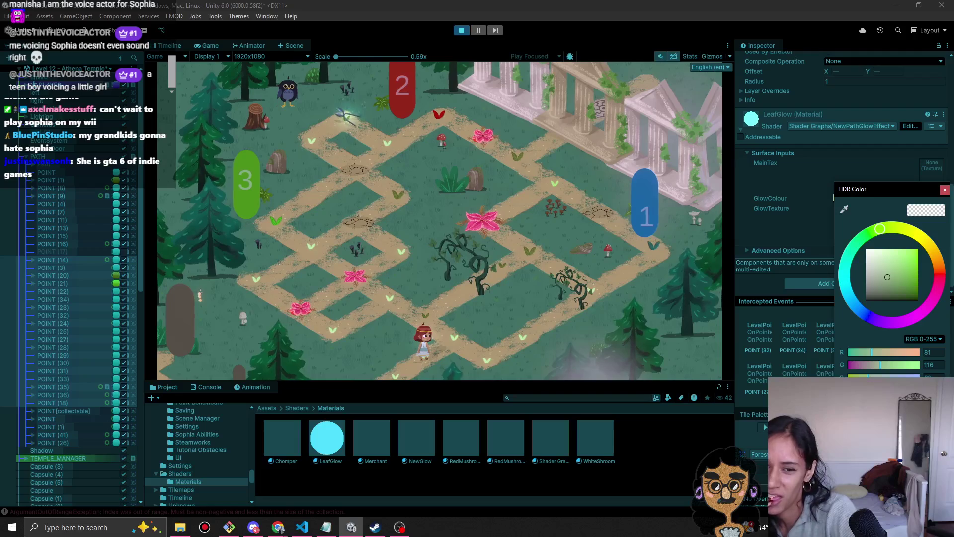
{"action": "left_click", "coordinate": [406, 373]}
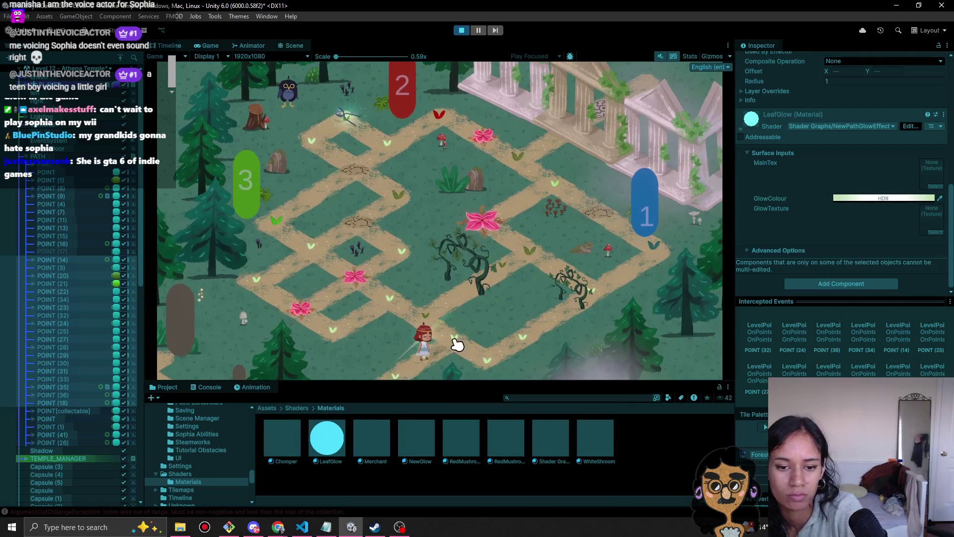
{"action": "key", "text": "Right"}
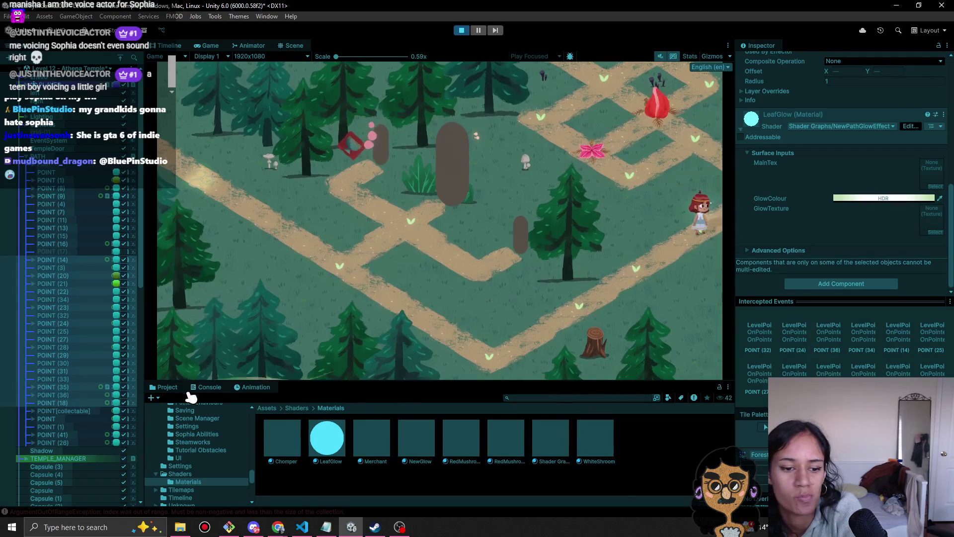
- Show and clear the Console, then walk Sophia down-left and down the path
{"action": "left_click", "coordinate": [201, 387]}
{"action": "left_click", "coordinate": [156, 397]}
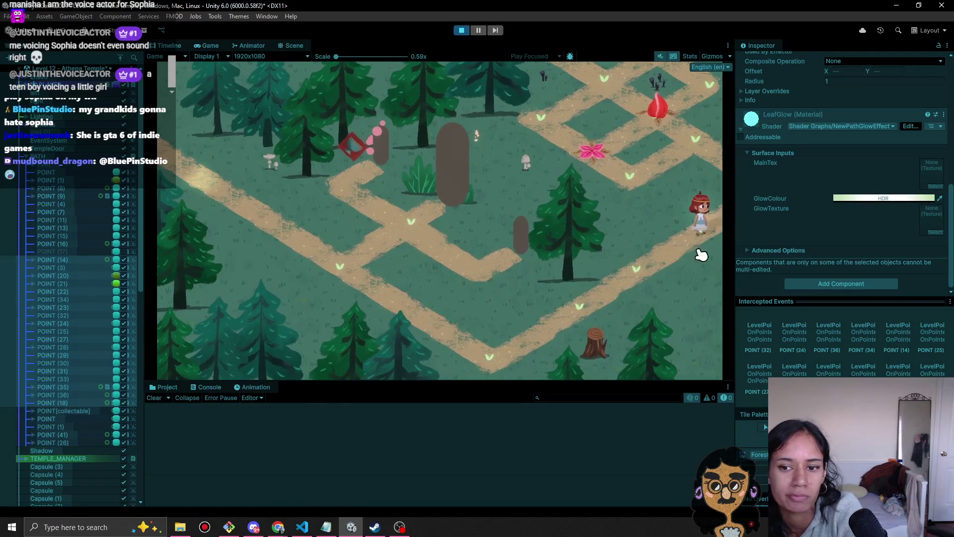
{"action": "left_click", "coordinate": [571, 311]}
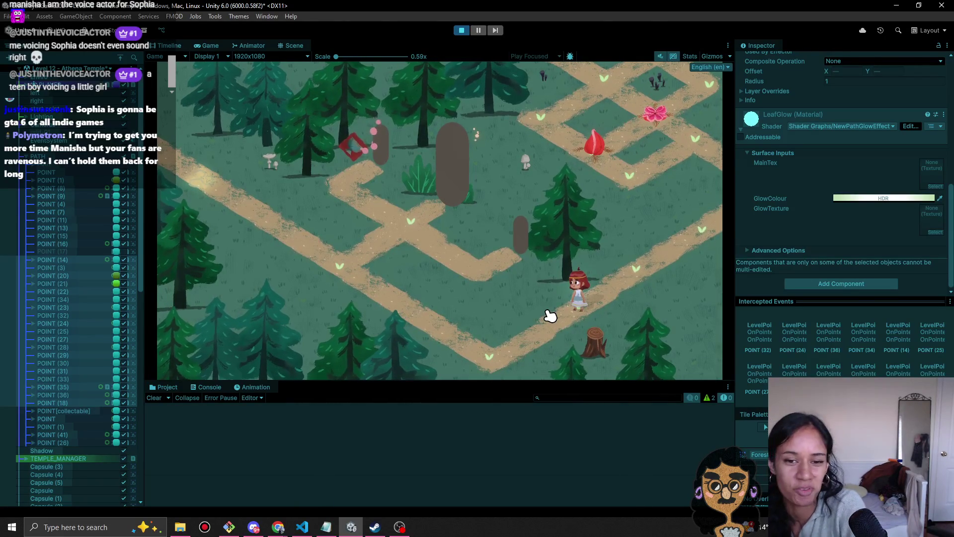
{"action": "left_click", "coordinate": [512, 331]}
{"action": "left_click", "coordinate": [324, 264]}
- Walk Sophia along the upper and lower paths, then stop the playtest
{"action": "left_click", "coordinate": [403, 225]}
{"action": "left_click", "coordinate": [368, 186]}
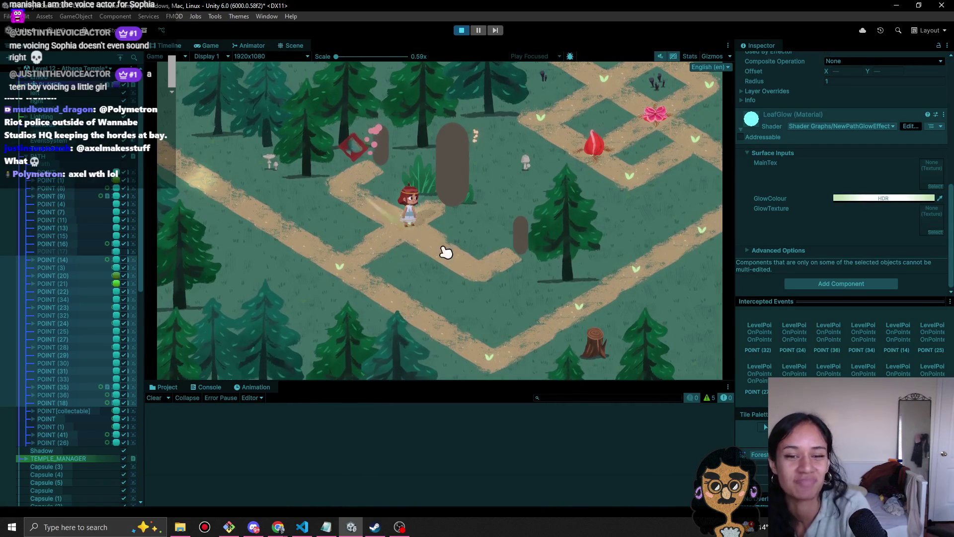
{"action": "left_click", "coordinate": [354, 254]}
{"action": "left_click", "coordinate": [496, 355]}
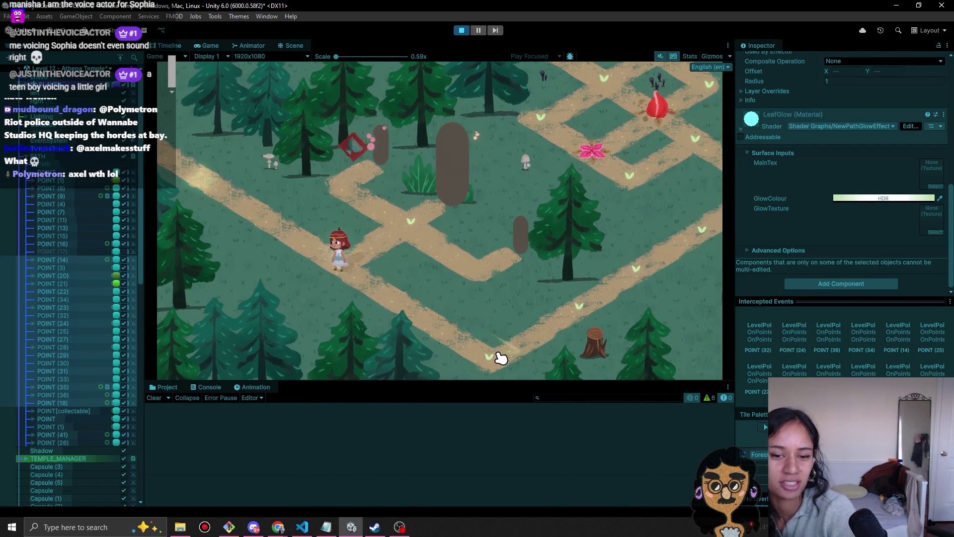
{"action": "left_click", "coordinate": [588, 317]}
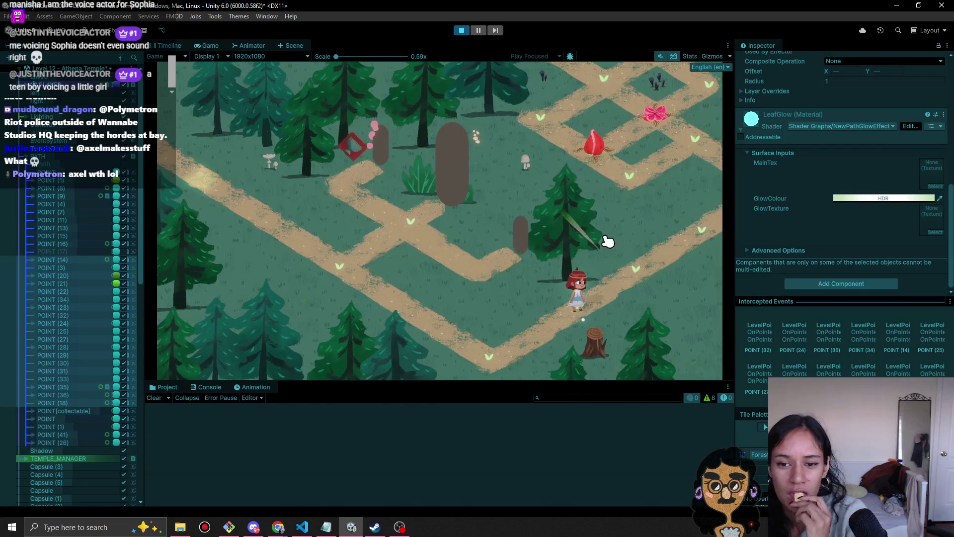
{"action": "left_click", "coordinate": [634, 282]}
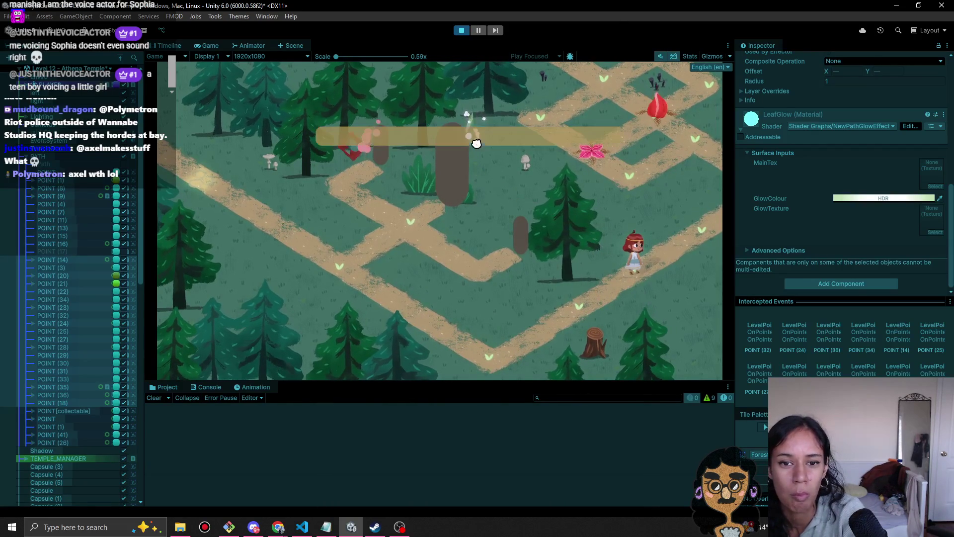
{"action": "left_click", "coordinate": [461, 30]}
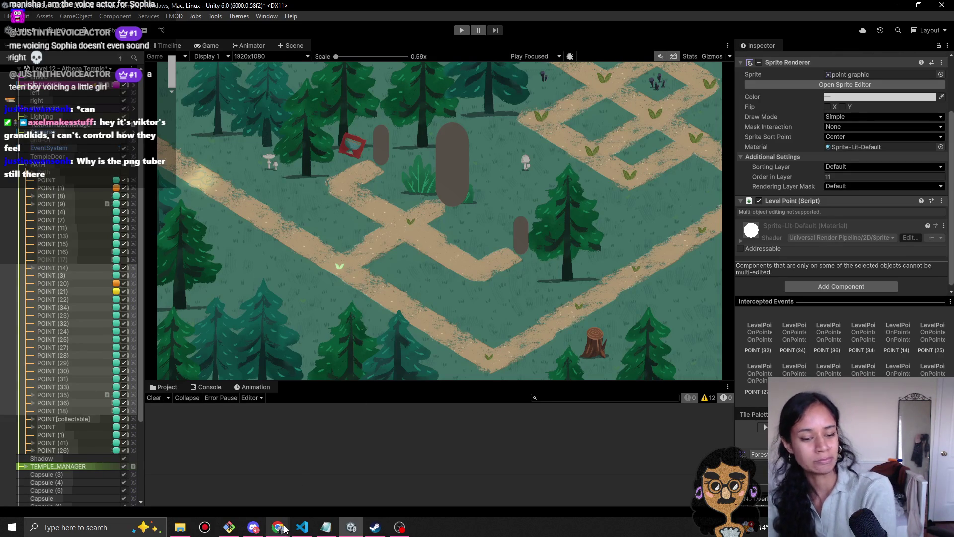
{"action": "mouse_move", "coordinate": [284, 528]}
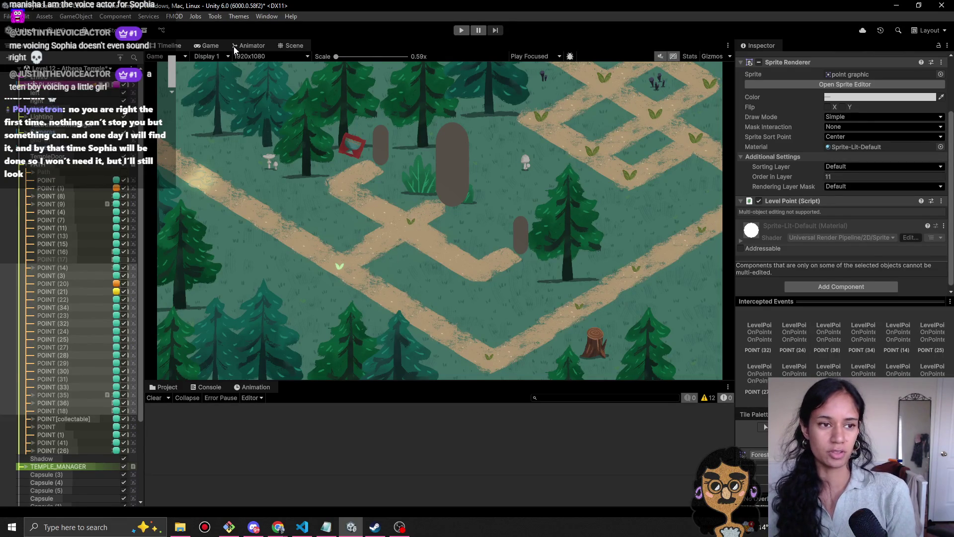
{"action": "left_click", "coordinate": [110, 68]}
- Open the Level 1 scene, saving Level 12 - Athena Temple first, and start playtesting
{"action": "left_click", "coordinate": [56, 116]}
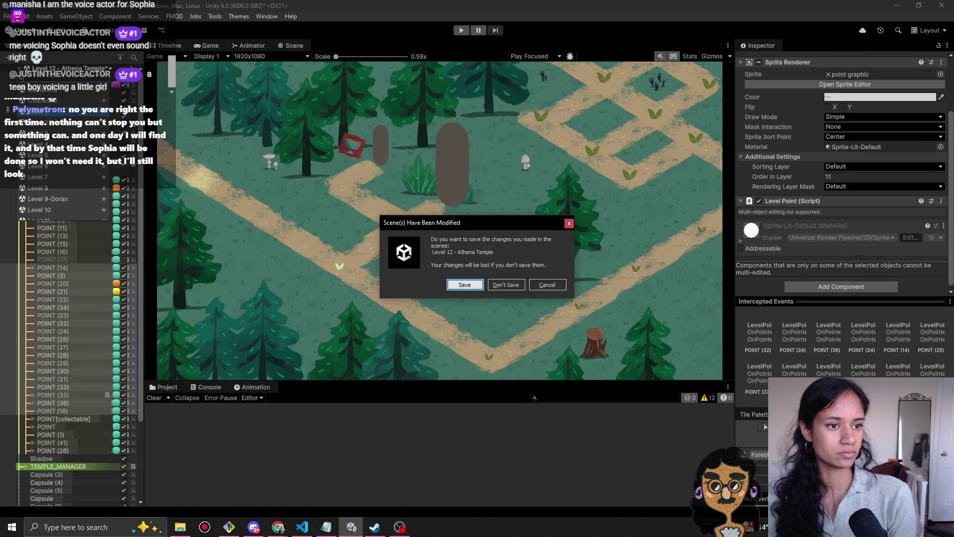
{"action": "left_click", "coordinate": [470, 284]}
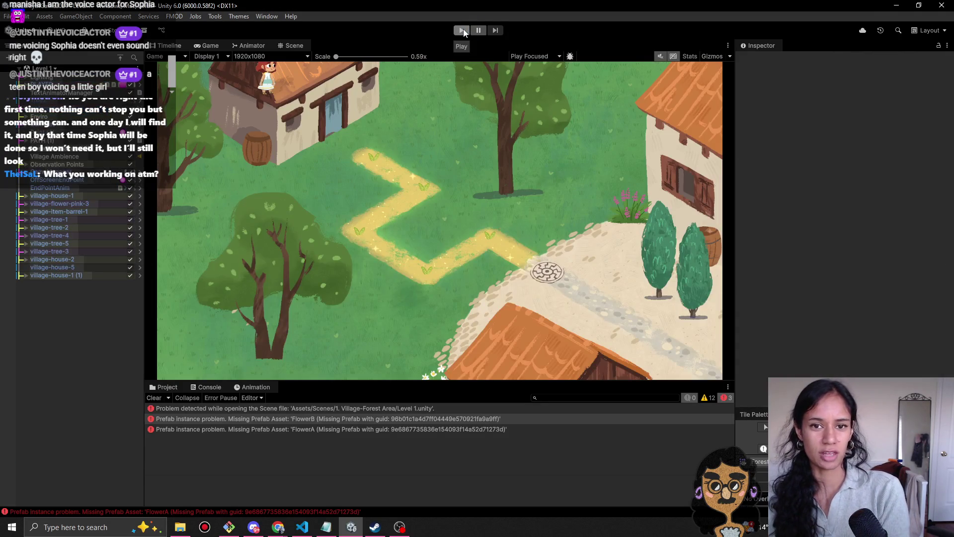
{"action": "left_click", "coordinate": [462, 31]}
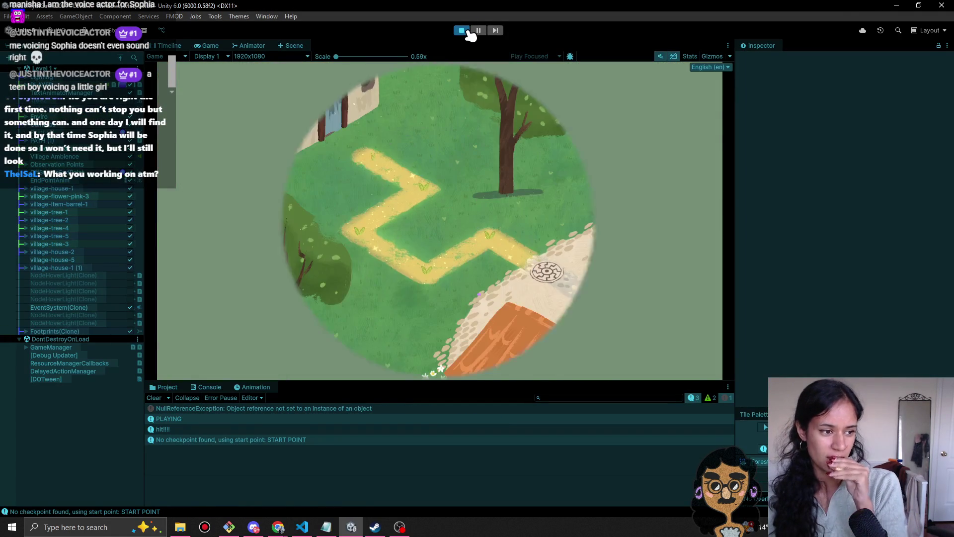
- Walk Sophia down the golden path to the manhole node, pass Path Complete, and stop
{"action": "left_click", "coordinate": [441, 190]}
{"action": "left_click", "coordinate": [437, 202]}
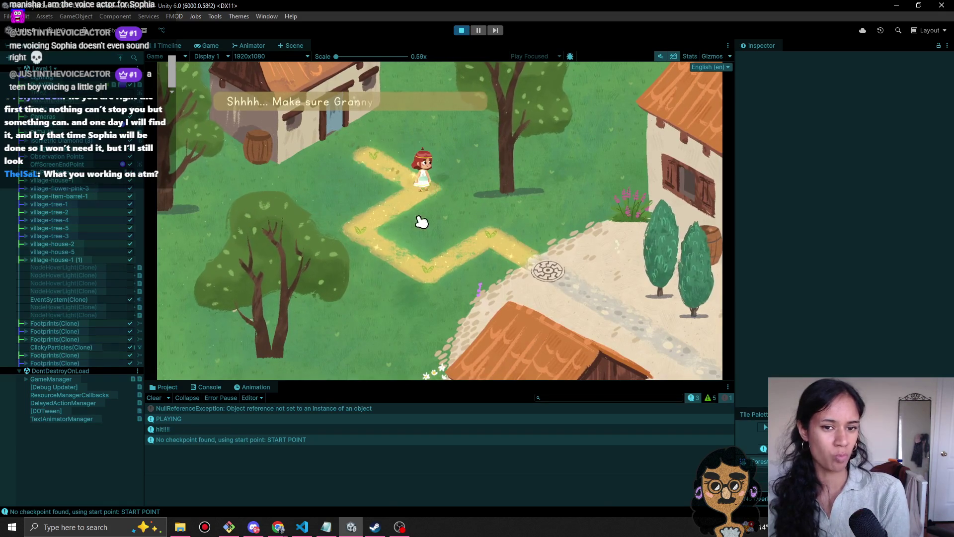
{"action": "left_click", "coordinate": [541, 273]}
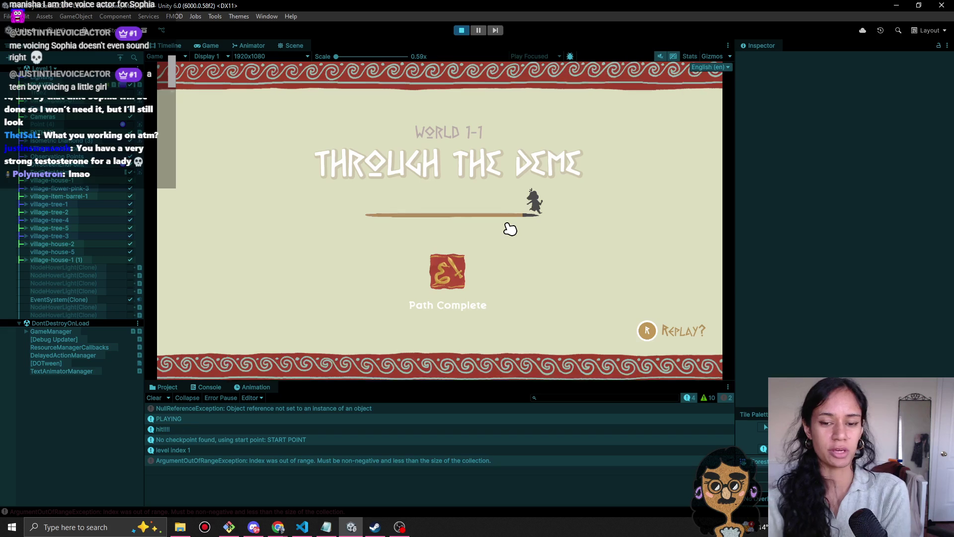
{"action": "left_click", "coordinate": [510, 229]}
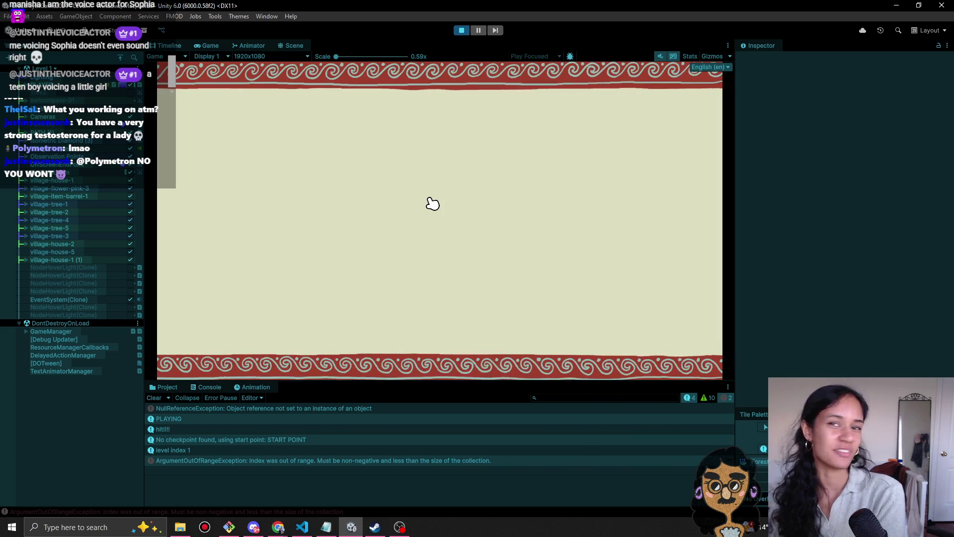
{"action": "left_click", "coordinate": [458, 29]}
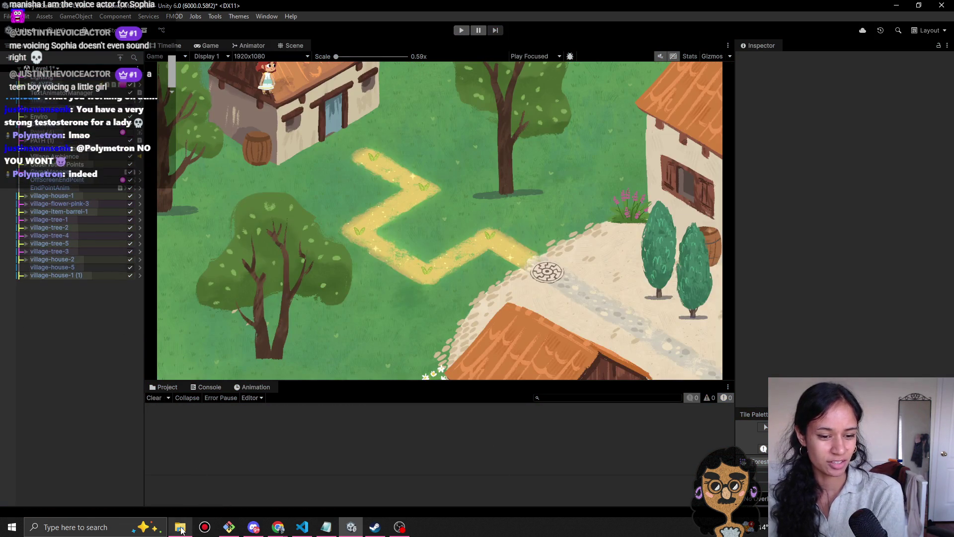
{"action": "left_click", "coordinate": [180, 528]}
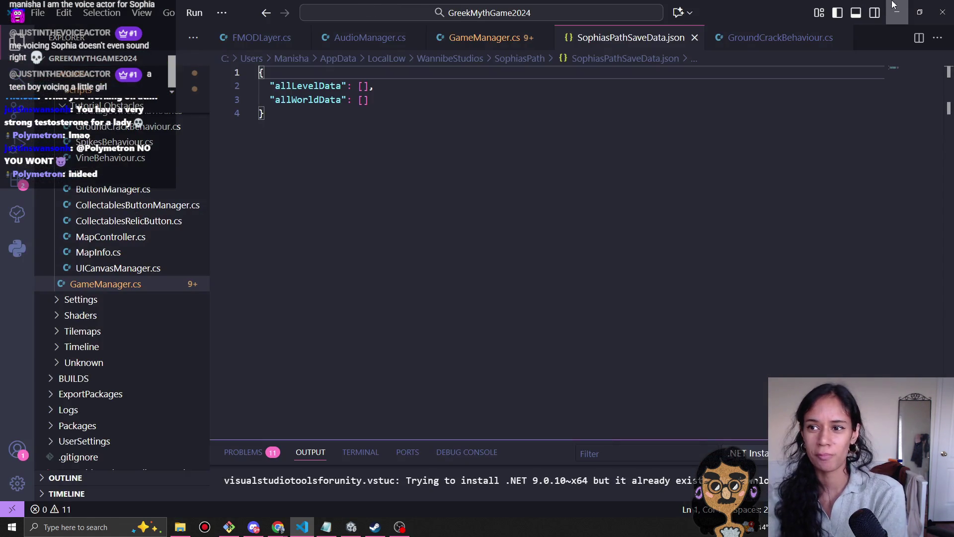
- Load the MainMenu scene, answering the unsaved-changes prompt, and run it in Play mode
{"action": "left_click", "coordinate": [897, 6]}
{"action": "left_click", "coordinate": [113, 45]}
{"action": "left_click", "coordinate": [40, 177]}
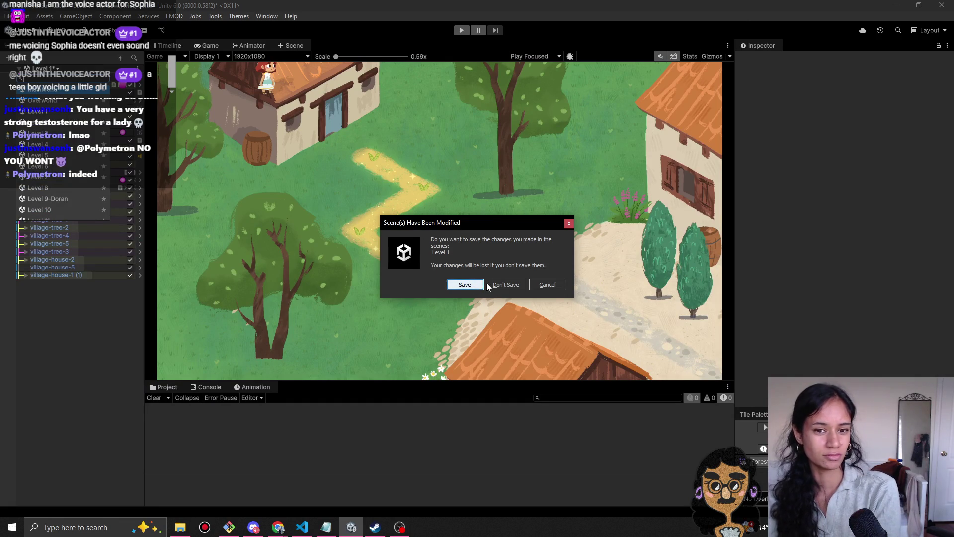
{"action": "left_click", "coordinate": [504, 285]}
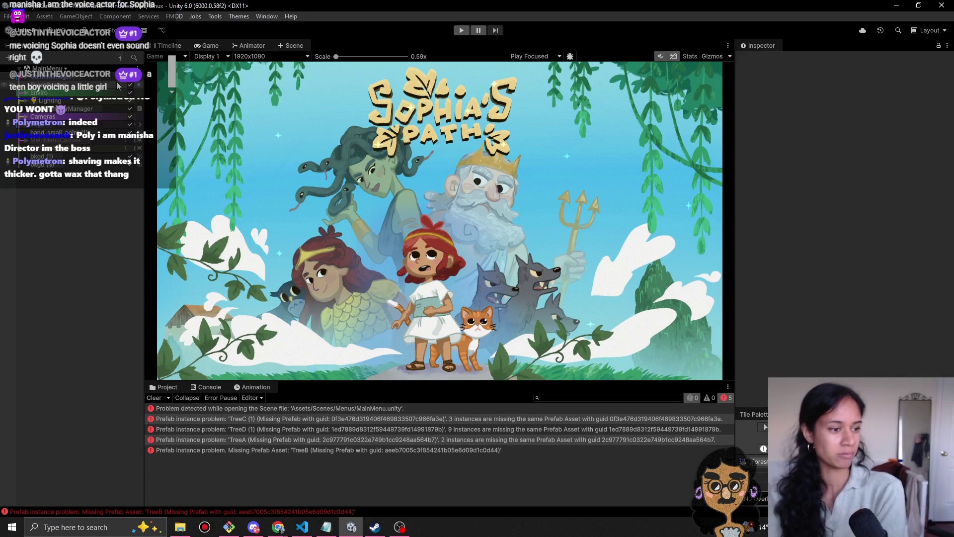
{"action": "left_click", "coordinate": [50, 68]}
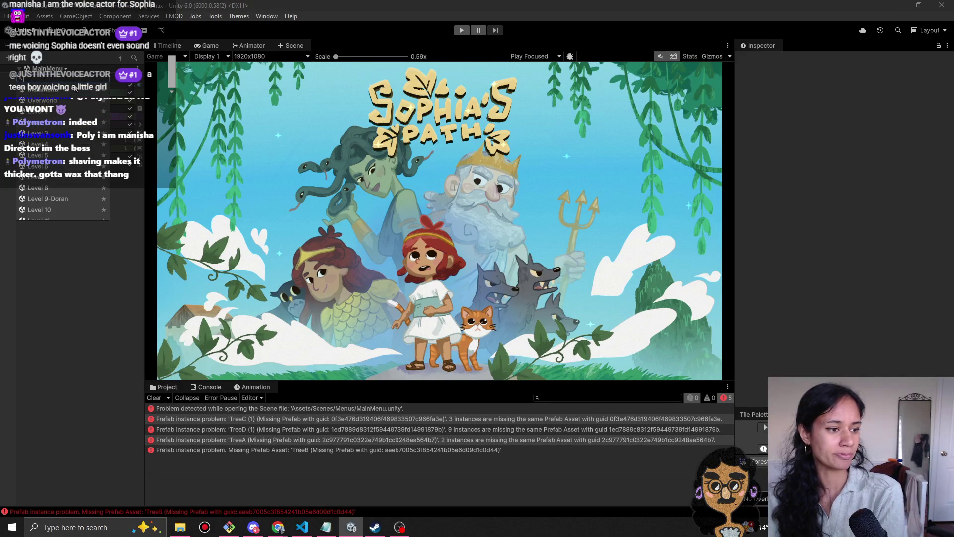
{"action": "key", "text": "Escape"}
{"action": "left_click", "coordinate": [460, 31]}
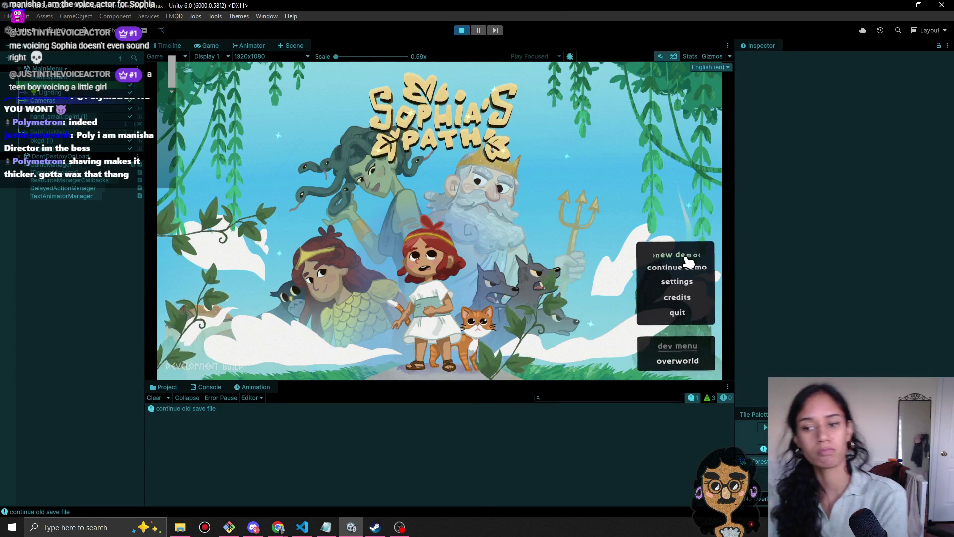
- Start a new demo, skip the intro cutscene, and continue past the Chapter One card
{"action": "left_click", "coordinate": [660, 255]}
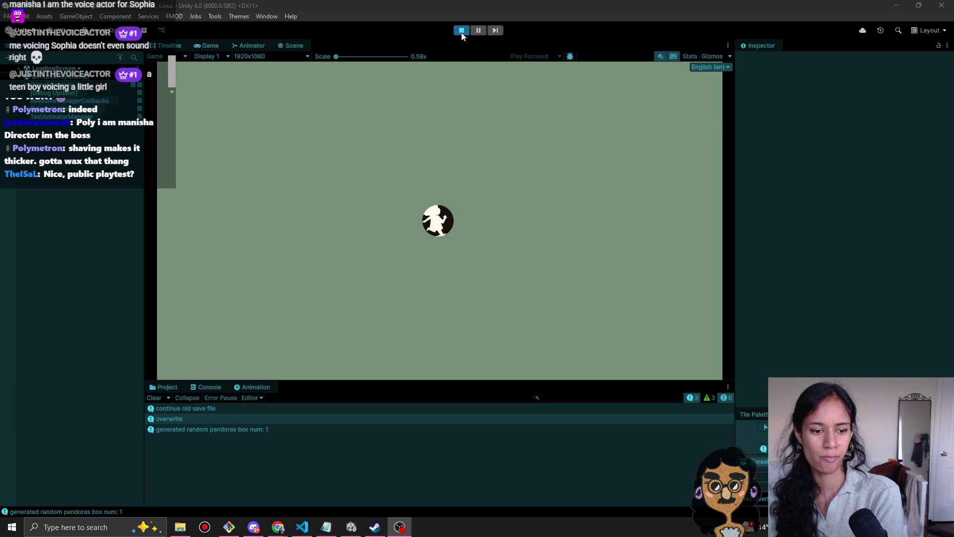
{"action": "left_click", "coordinate": [357, 241]}
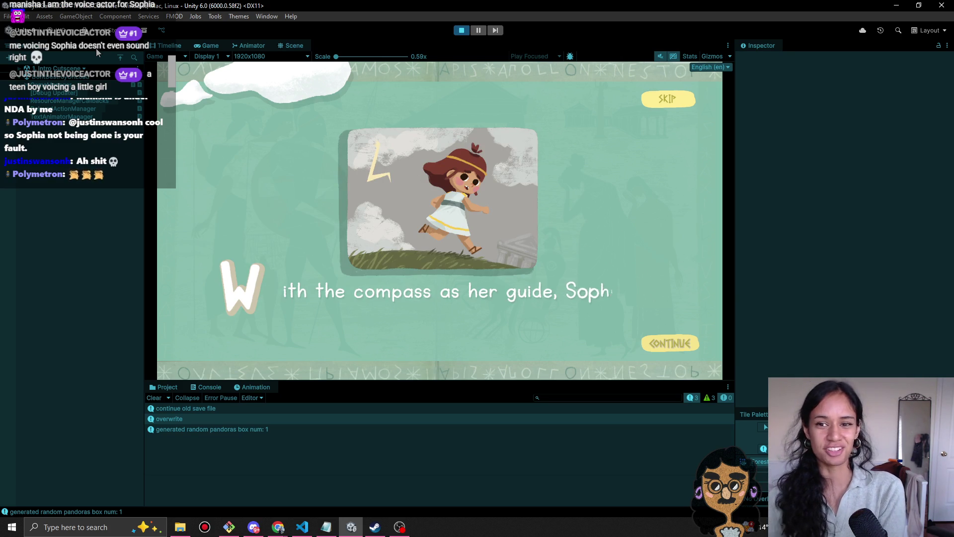
{"action": "left_click", "coordinate": [684, 106]}
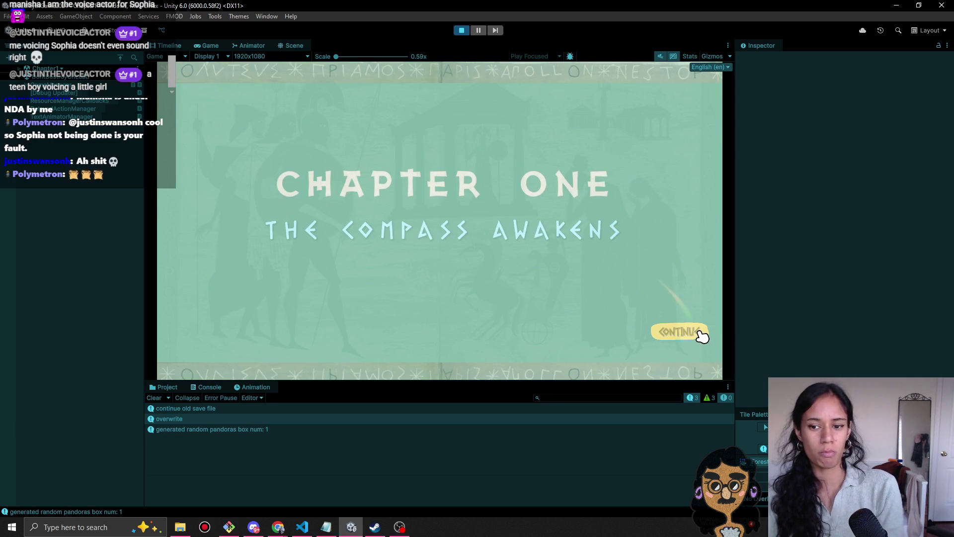
{"action": "left_click", "coordinate": [660, 318]}
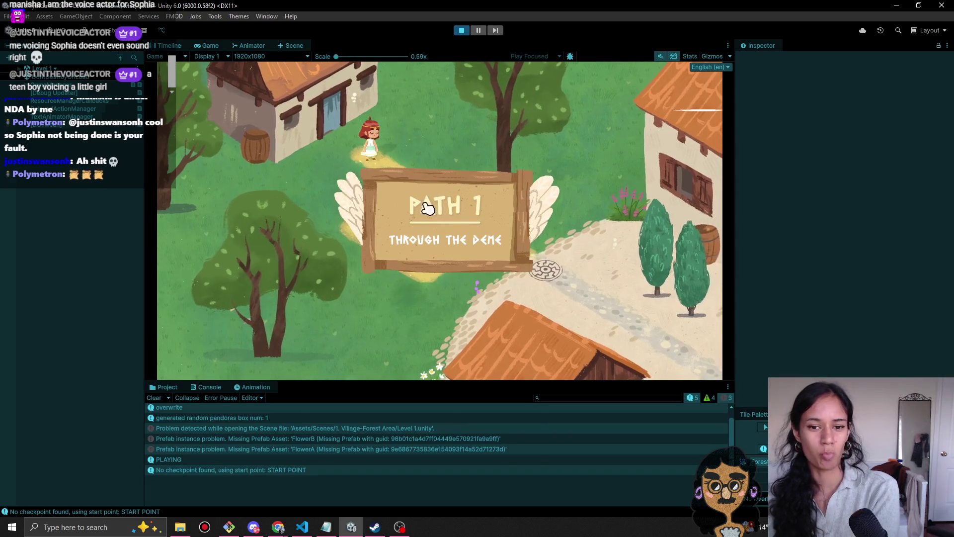
- Clear the Console, play Path 1 to its Path Complete badge, then stop play mode
{"action": "left_click", "coordinate": [154, 398]}
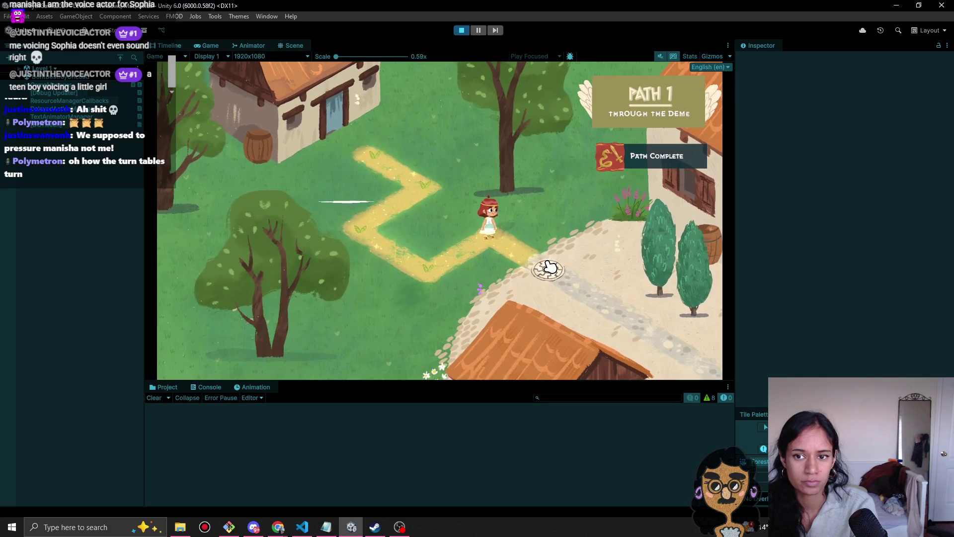
{"action": "left_click", "coordinate": [461, 30]}
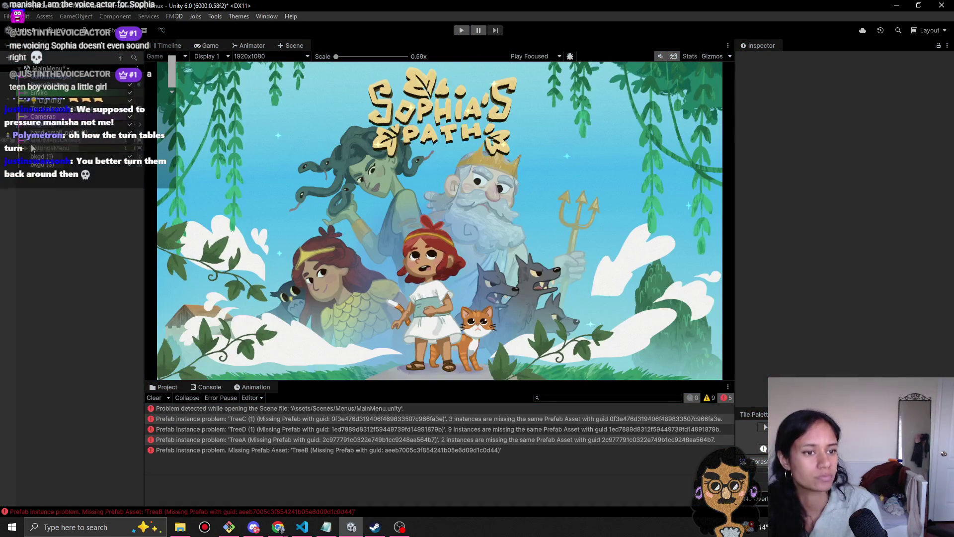
- Show LevelBadgesPreview and set the Level Number text's font to Gelio Fasolada SDF 2
{"action": "left_click", "coordinate": [26, 78]}
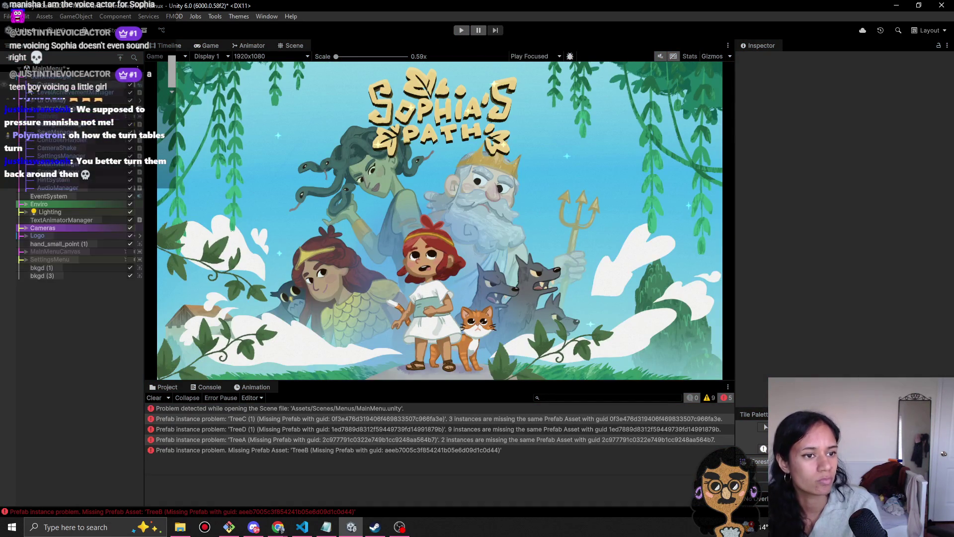
{"action": "left_click", "coordinate": [27, 100]}
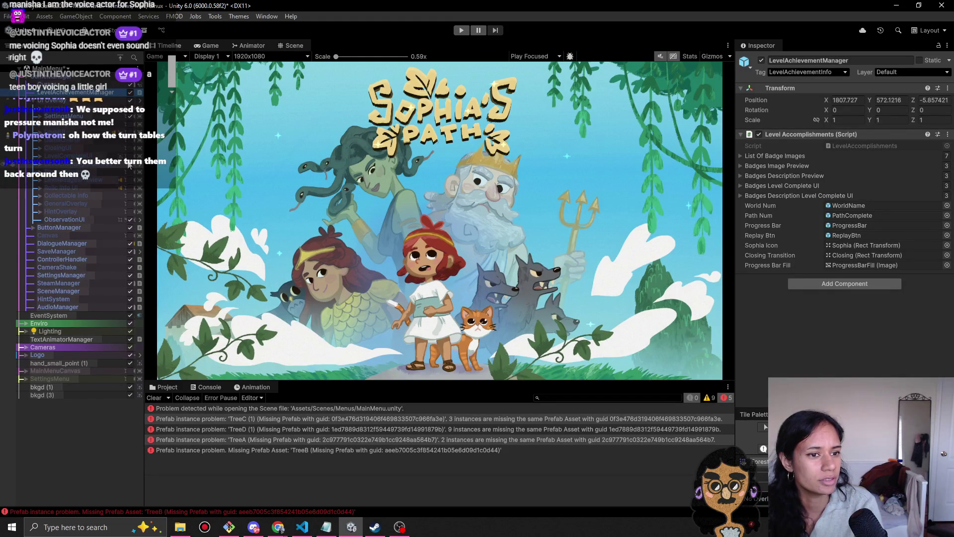
{"action": "left_click", "coordinate": [129, 180]}
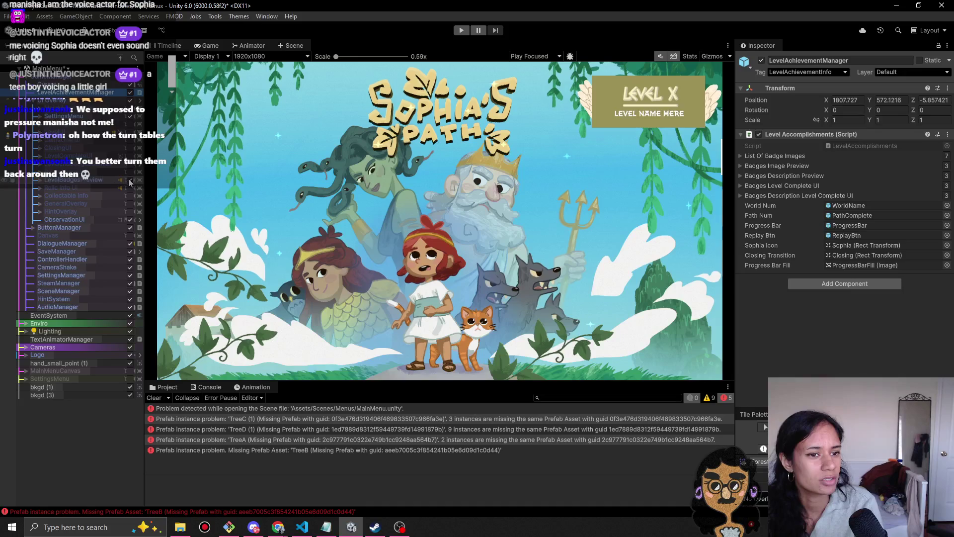
{"action": "left_click", "coordinate": [40, 180]}
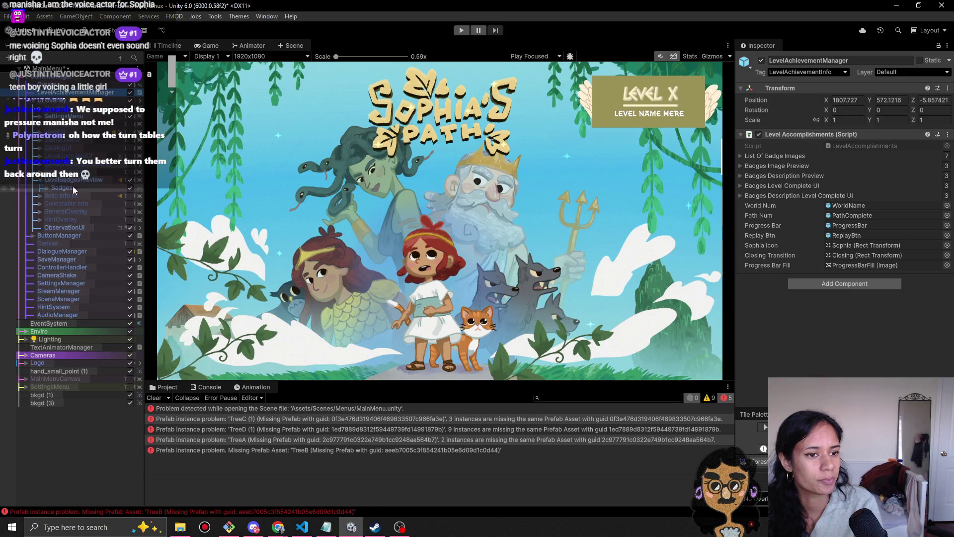
{"action": "left_click", "coordinate": [47, 188]}
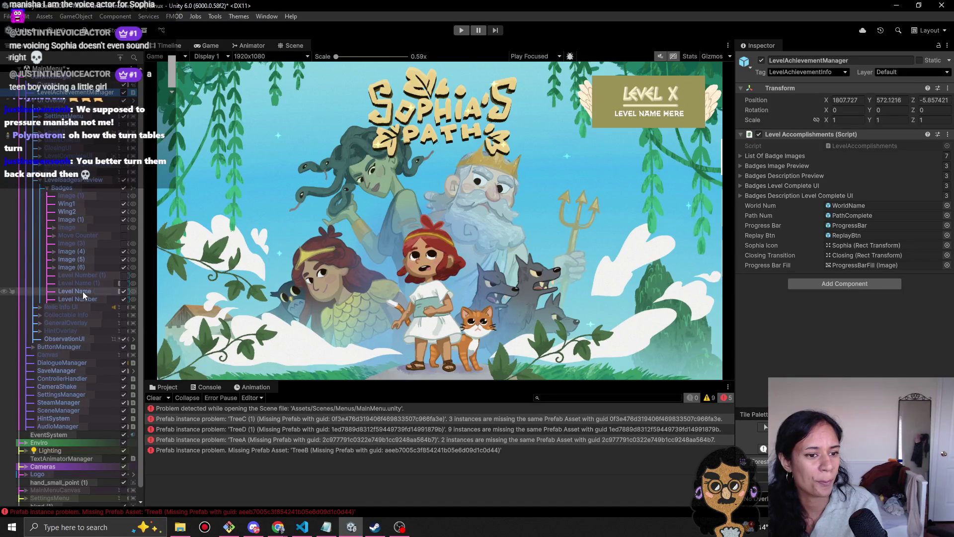
{"action": "left_click", "coordinate": [83, 291]}
{"action": "left_click", "coordinate": [88, 299]}
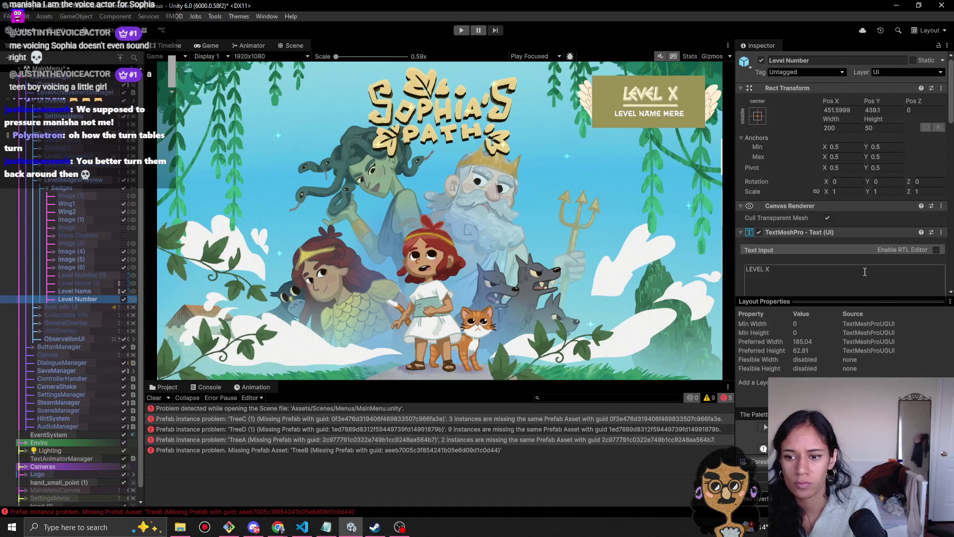
{"action": "scroll", "coordinate": [874, 258], "scroll_direction": "down", "scroll_amount": 5}
{"action": "left_click", "coordinate": [940, 170]}
{"action": "double_click", "coordinate": [767, 221]}
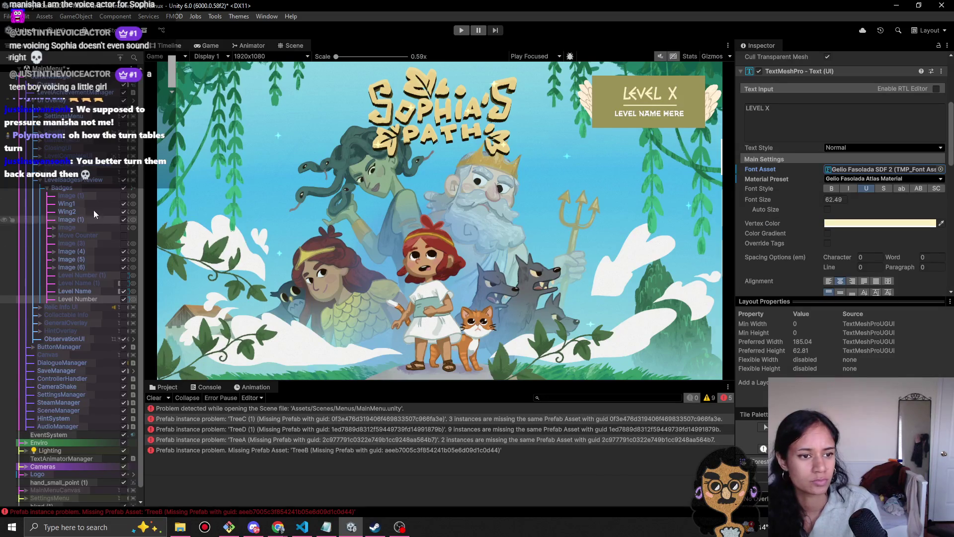
- Hide LevelBadgesPreview again and apply the Level Number override to the GameManager prefab
{"action": "left_click", "coordinate": [102, 181]}
{"action": "scroll", "coordinate": [808, 142], "scroll_direction": "up", "scroll_amount": 4}
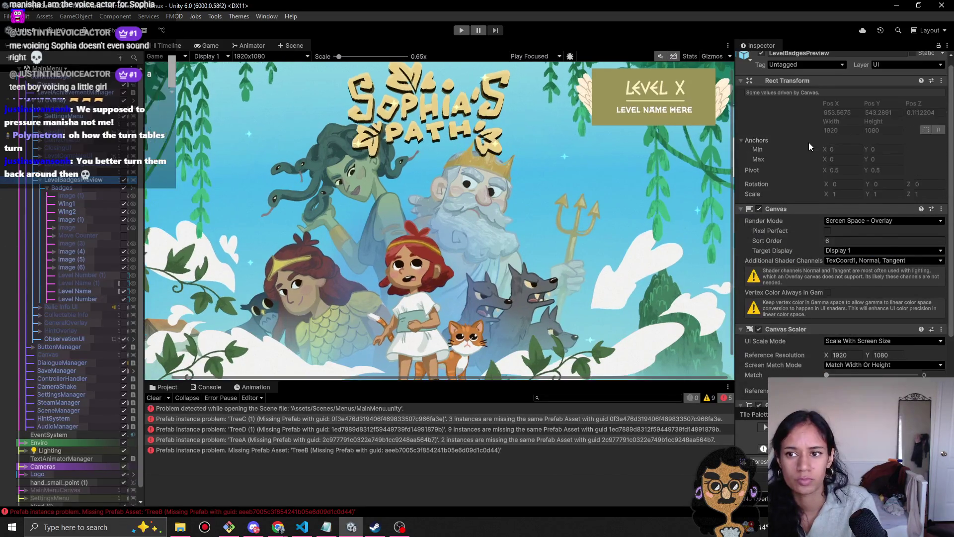
{"action": "left_click", "coordinate": [124, 180]}
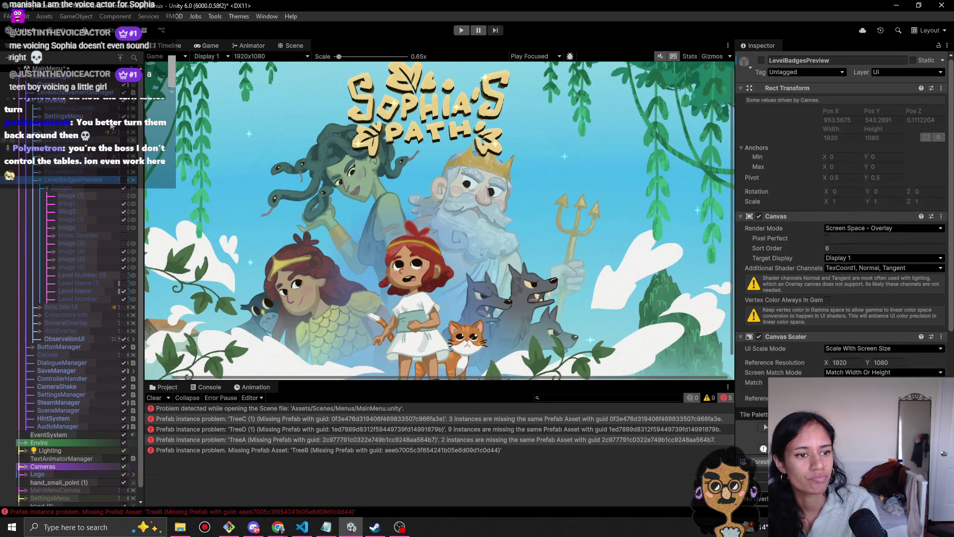
{"action": "left_click", "coordinate": [98, 101]}
{"action": "left_click", "coordinate": [82, 78]}
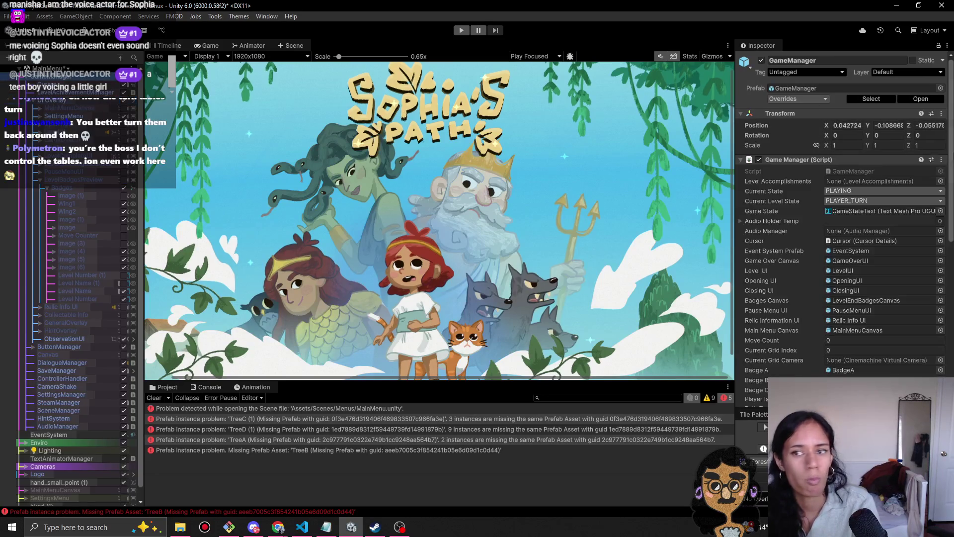
{"action": "left_click", "coordinate": [785, 98]}
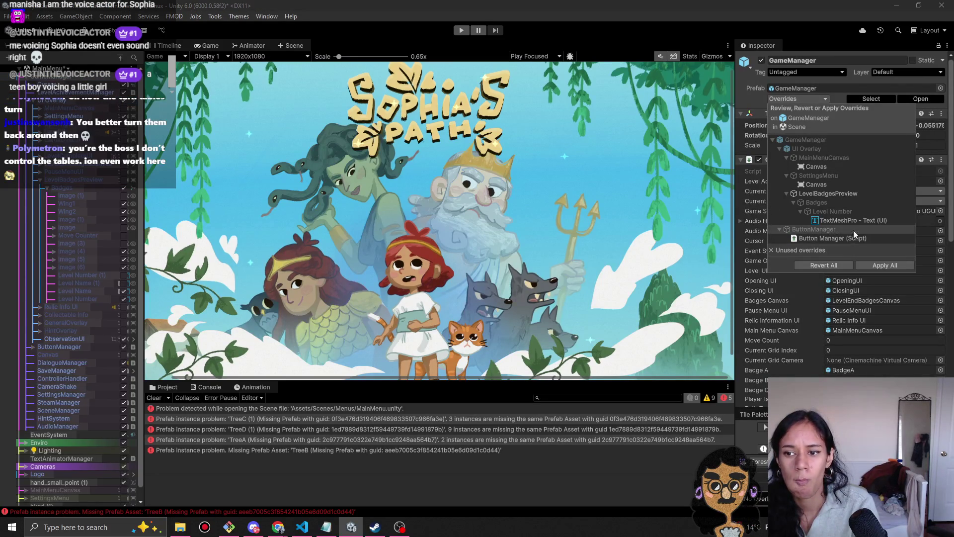
{"action": "left_click", "coordinate": [841, 221]}
{"action": "left_click", "coordinate": [750, 199]}
{"action": "left_click", "coordinate": [766, 209]}
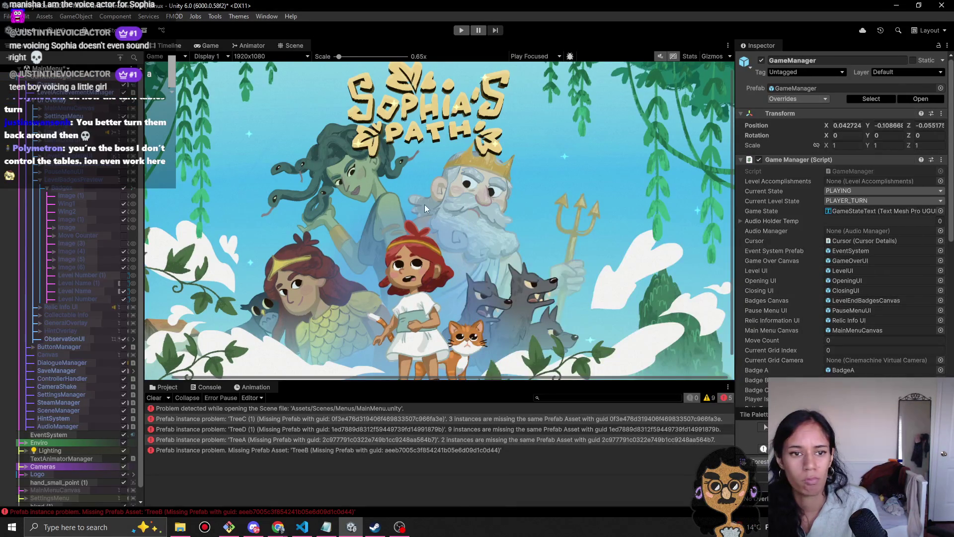
{"action": "scroll", "coordinate": [28, 81], "scroll_direction": "down", "scroll_amount": 15}
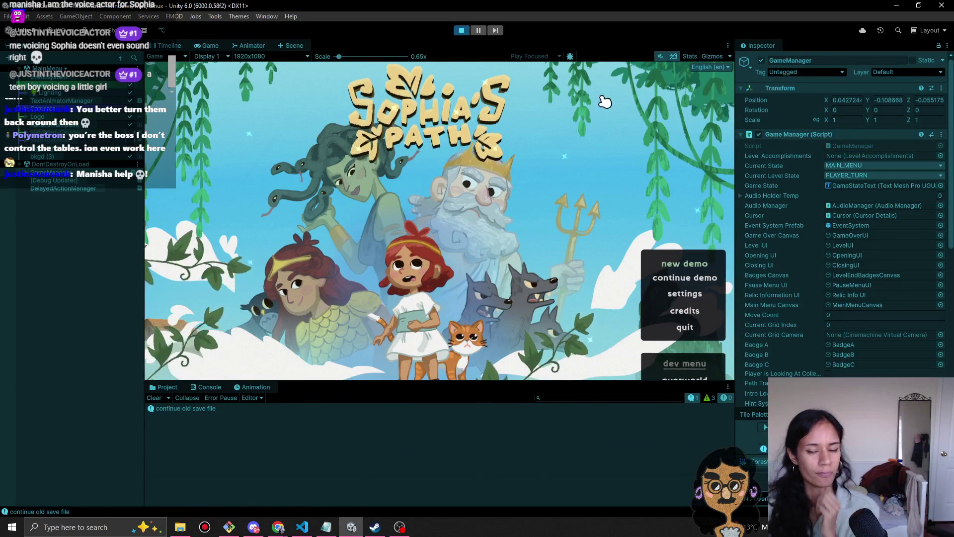
- Continue the demo save at 0.59x Game view scale, skipping the intro and Chapter One card
{"action": "left_click", "coordinate": [693, 278]}
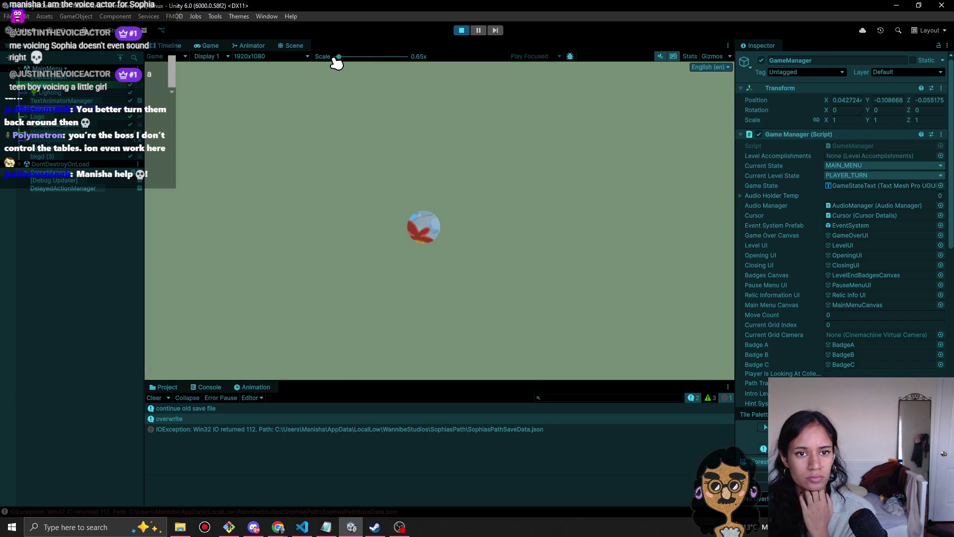
{"action": "left_click_drag", "start_coordinate": [339, 57], "coordinate": [336, 56]}
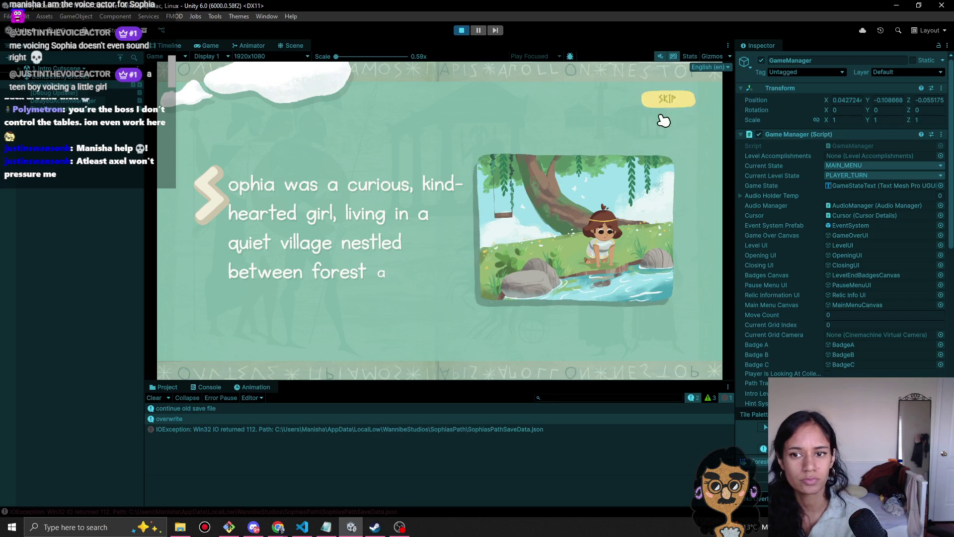
{"action": "left_click", "coordinate": [667, 99]}
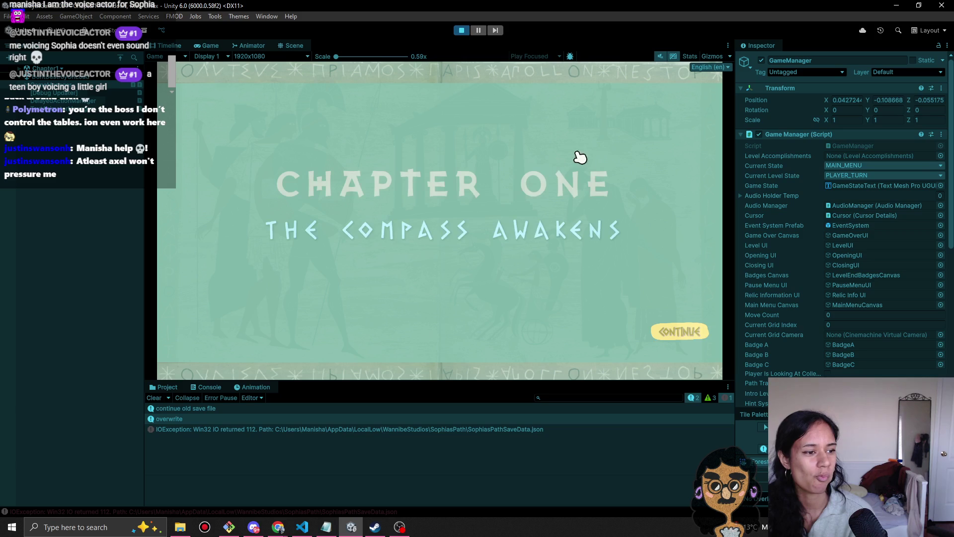
{"action": "left_click", "coordinate": [668, 331]}
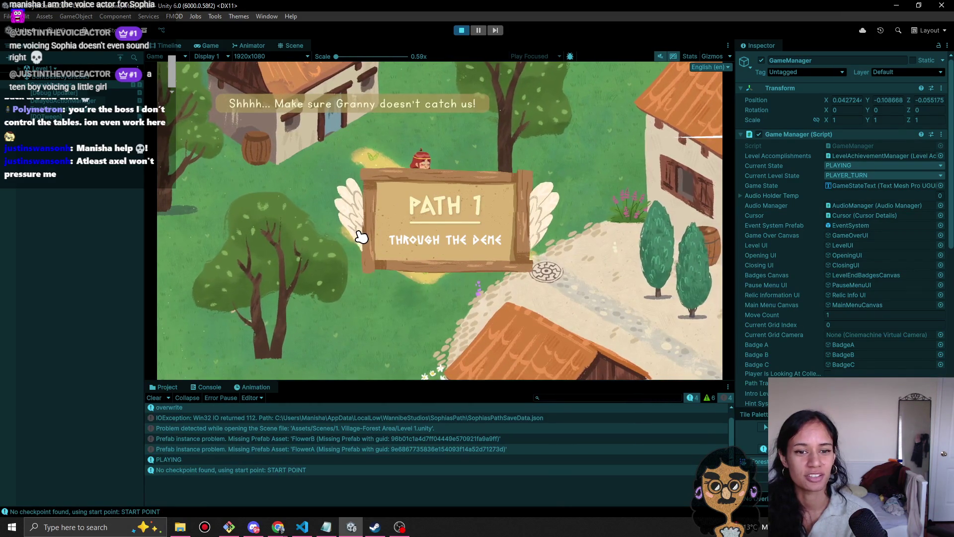
- Walk Sophia across Path 1's tiles to its end, clearing the Console midway
{"action": "left_click", "coordinate": [362, 237]}
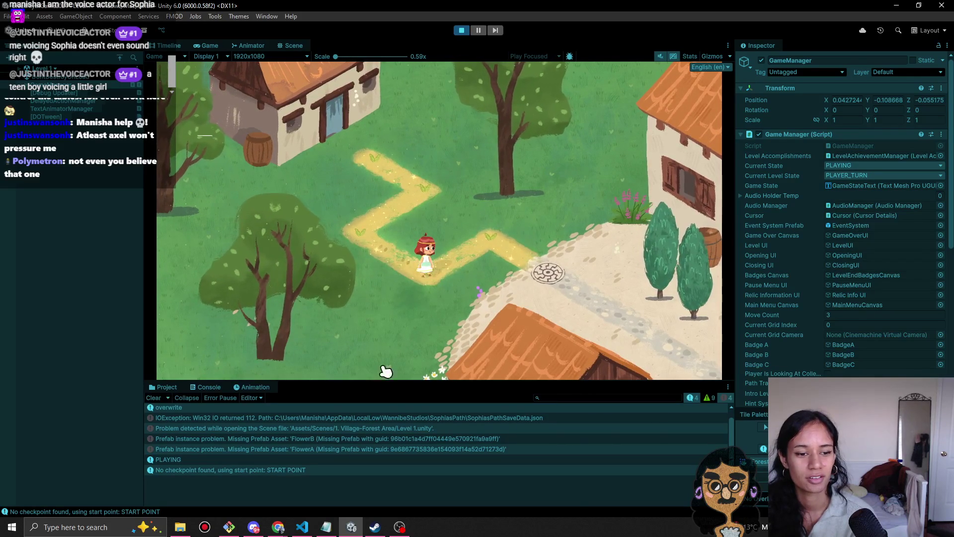
{"action": "left_click", "coordinate": [152, 397]}
{"action": "left_click", "coordinate": [501, 251]}
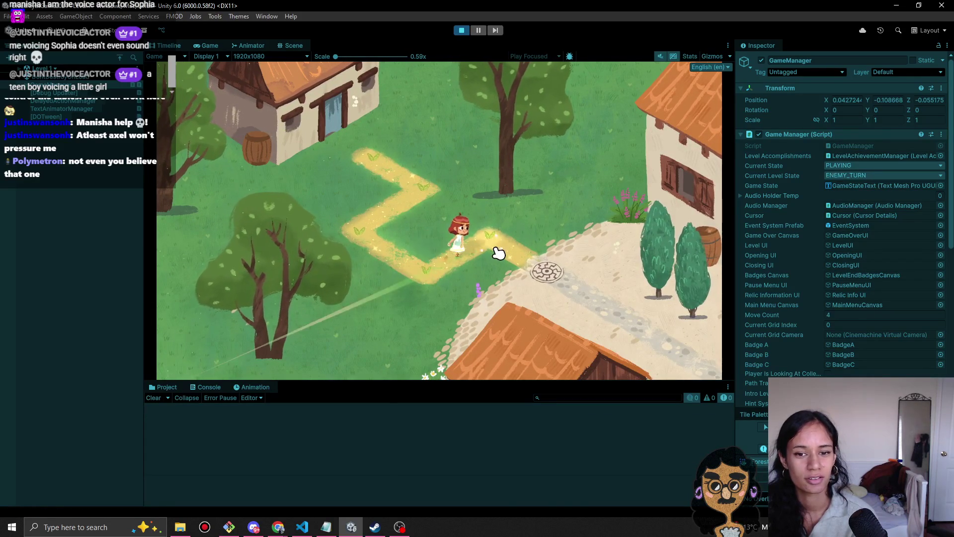
{"action": "left_click", "coordinate": [548, 274]}
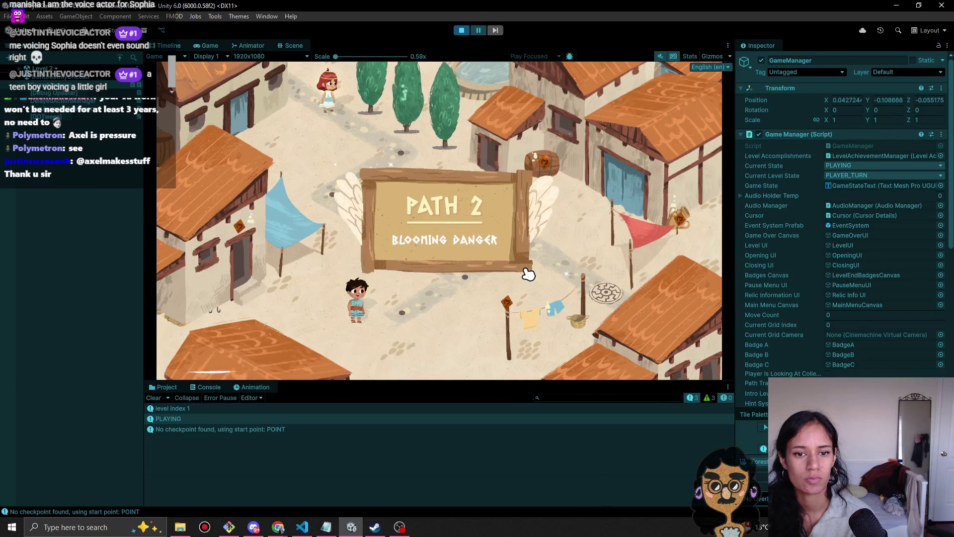
- Take Sophia's first step on Path 2 and deselect GameManager in the Hierarchy
{"action": "left_click", "coordinate": [396, 158]}
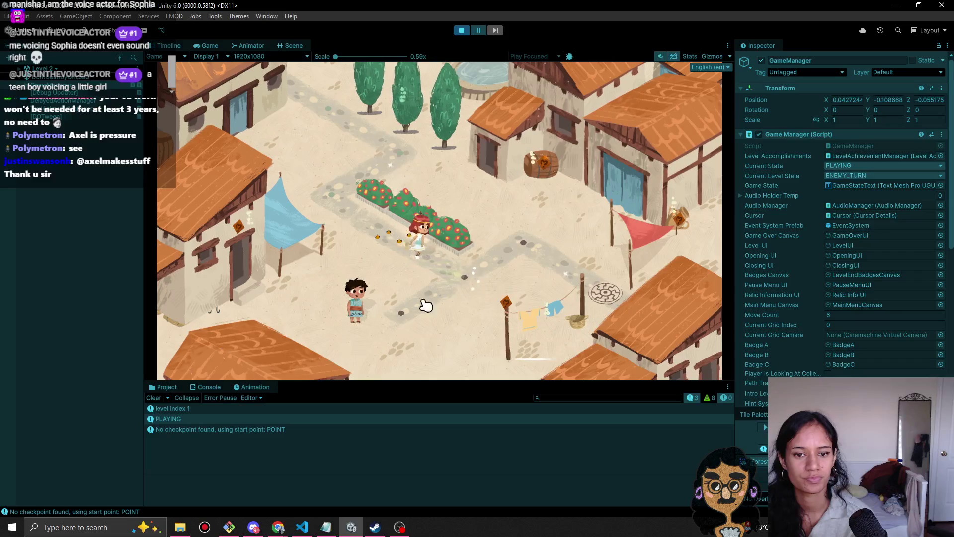
{"action": "left_click", "coordinate": [59, 317]}
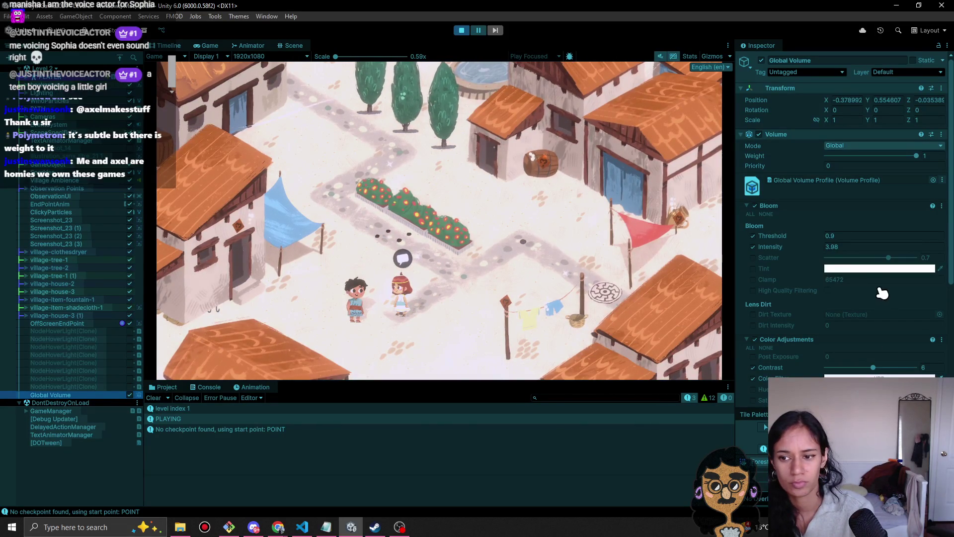
- Try a grey-purple Color Filter, reset it to white, then delete the Global Volume
{"action": "scroll", "coordinate": [869, 288], "scroll_direction": "down", "scroll_amount": 5}
{"action": "left_click", "coordinate": [862, 226]}
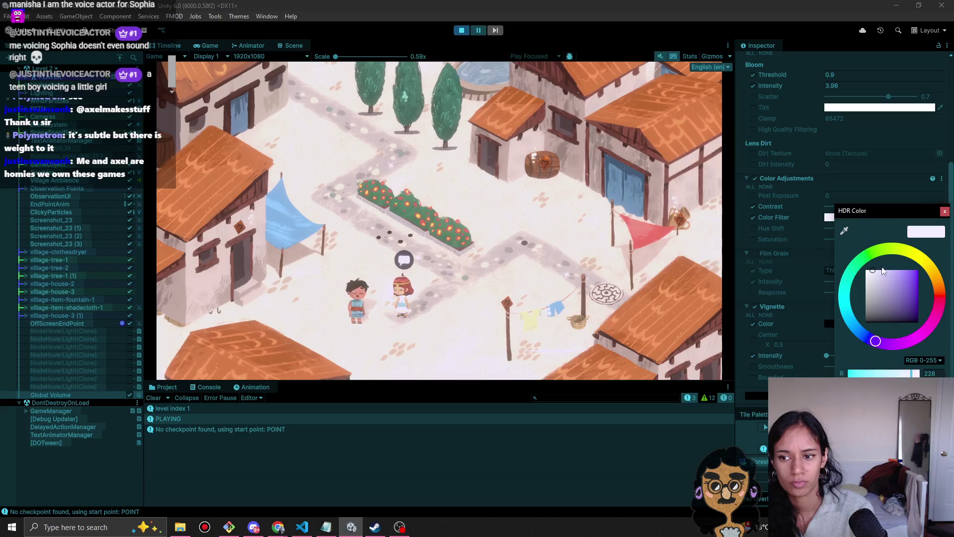
{"action": "mouse_move", "coordinate": [880, 281]}
{"action": "left_mouse_down"}
{"action": "mouse_move", "coordinate": [872, 313]}
{"action": "mouse_move", "coordinate": [830, 222]}
{"action": "left_mouse_up"}
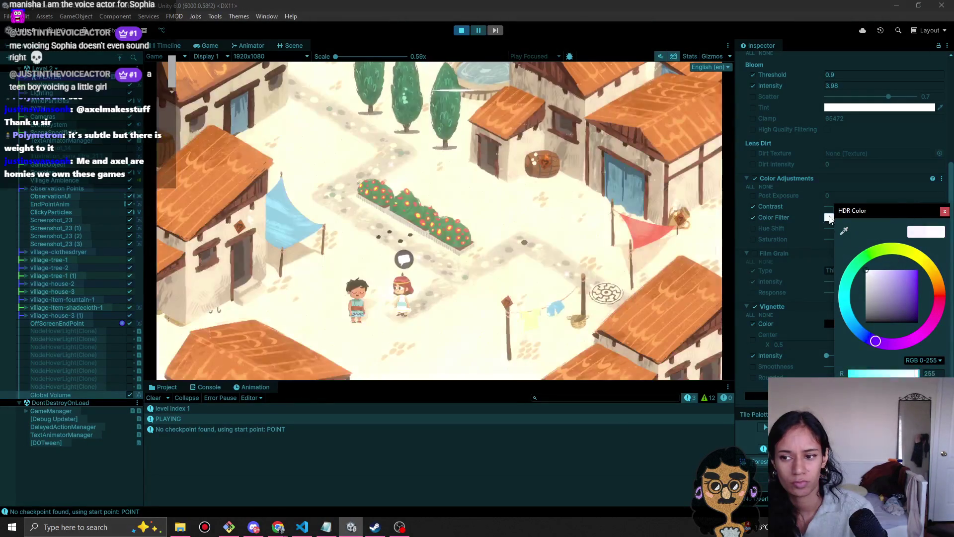
{"action": "left_click", "coordinate": [944, 211]}
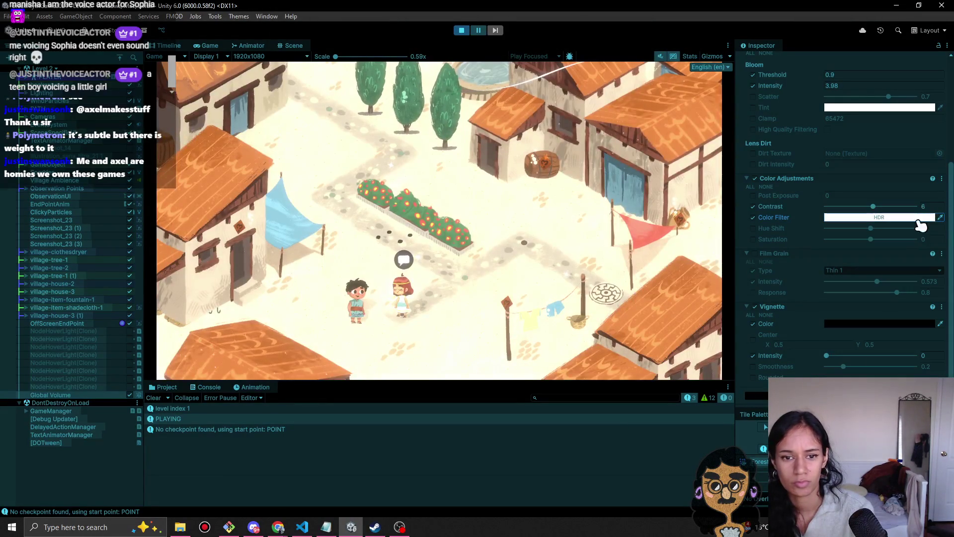
{"action": "left_click", "coordinate": [108, 396]}
{"action": "key", "text": "Delete"}
- Walk Sophia over the round laundry spot and off it to finish Path 2
{"action": "left_click", "coordinate": [488, 264]}
{"action": "left_click", "coordinate": [522, 239]}
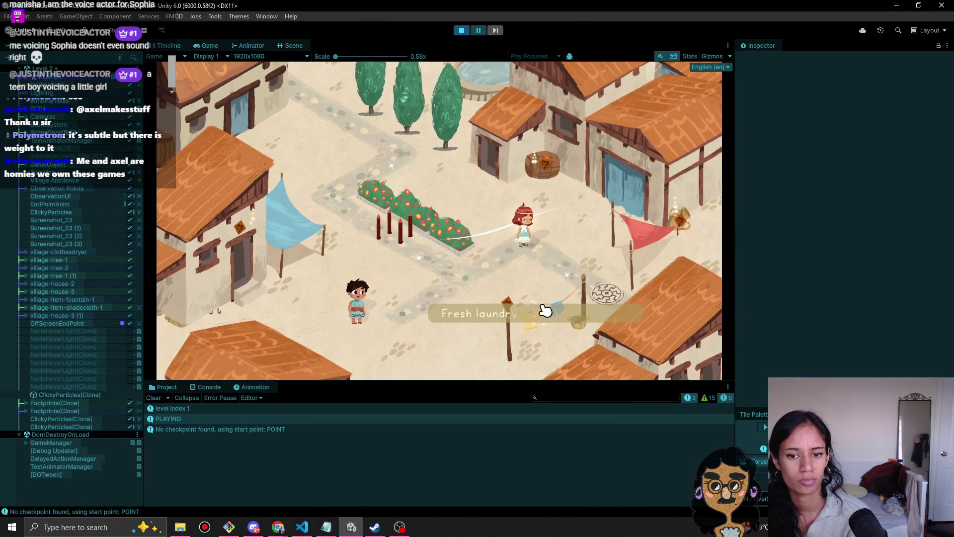
{"action": "left_click", "coordinate": [604, 293]}
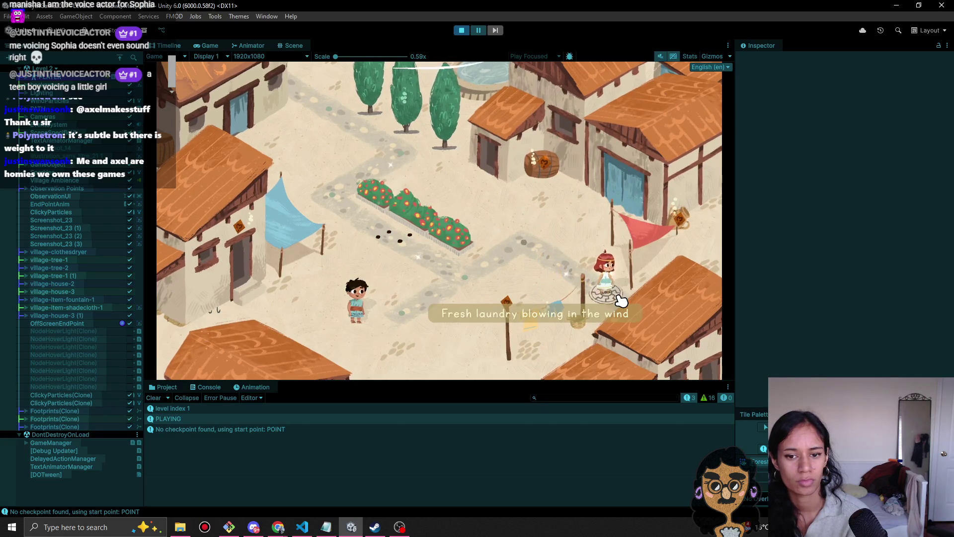
{"action": "left_click", "coordinate": [621, 300]}
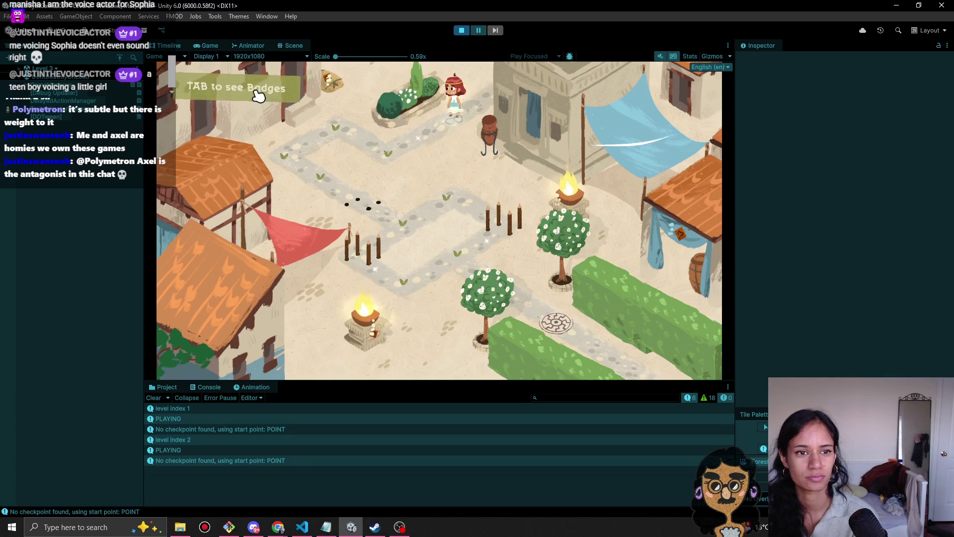
- Toggle the Path 3 badges panel on and off with Tab
{"action": "key", "text": "Tab"}
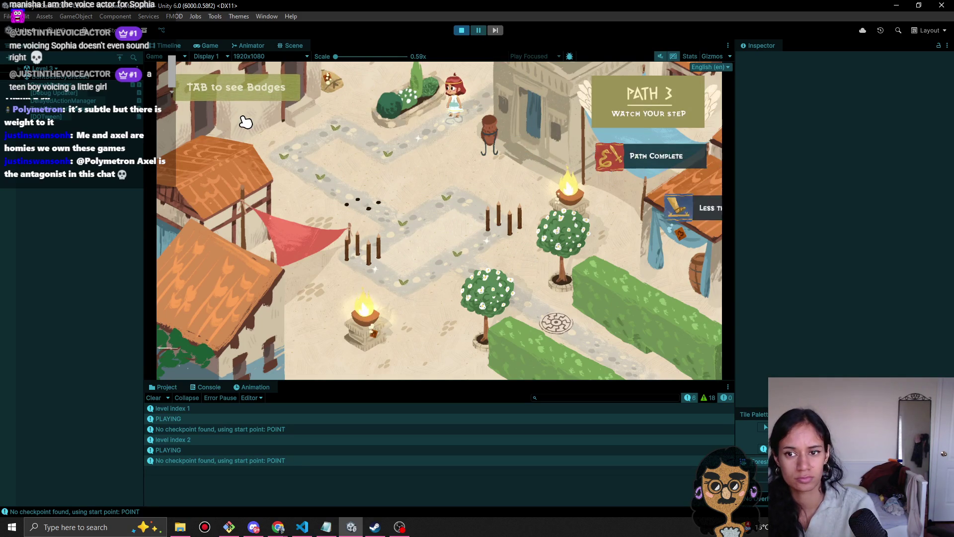
{"action": "key", "text": "Tab"}
{"action": "key", "text": "Tab"}
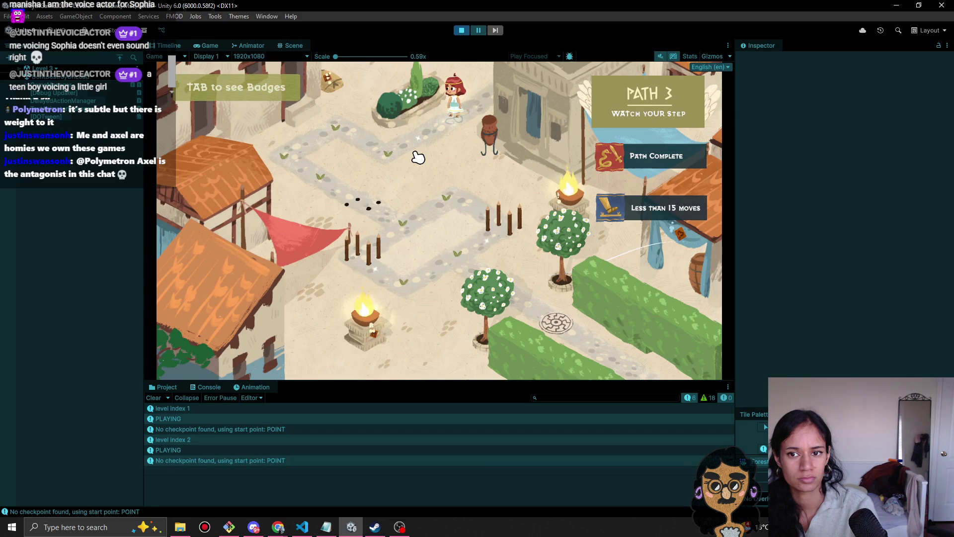
{"action": "key", "text": "Tab"}
{"action": "key", "text": "Tab"}
{"action": "key", "text": "Tab"}
{"action": "key", "text": "Tab"}
{"action": "key", "text": "Tab"}
- Guide Sophia with drags and A/S/D steps onto and past the end pad
{"action": "mouse_move", "coordinate": [415, 163]}
{"action": "left_mouse_down"}
{"action": "mouse_move", "coordinate": [373, 162]}
{"action": "mouse_move", "coordinate": [348, 140]}
{"action": "mouse_move", "coordinate": [300, 153]}
{"action": "mouse_move", "coordinate": [304, 186]}
{"action": "mouse_move", "coordinate": [325, 191]}
{"action": "left_mouse_up"}
{"action": "mouse_move", "coordinate": [269, 165]}
{"action": "left_mouse_down"}
{"action": "mouse_move", "coordinate": [326, 178]}
{"action": "mouse_move", "coordinate": [367, 209]}
{"action": "mouse_move", "coordinate": [442, 212]}
{"action": "mouse_move", "coordinate": [467, 192]}
{"action": "left_mouse_up"}
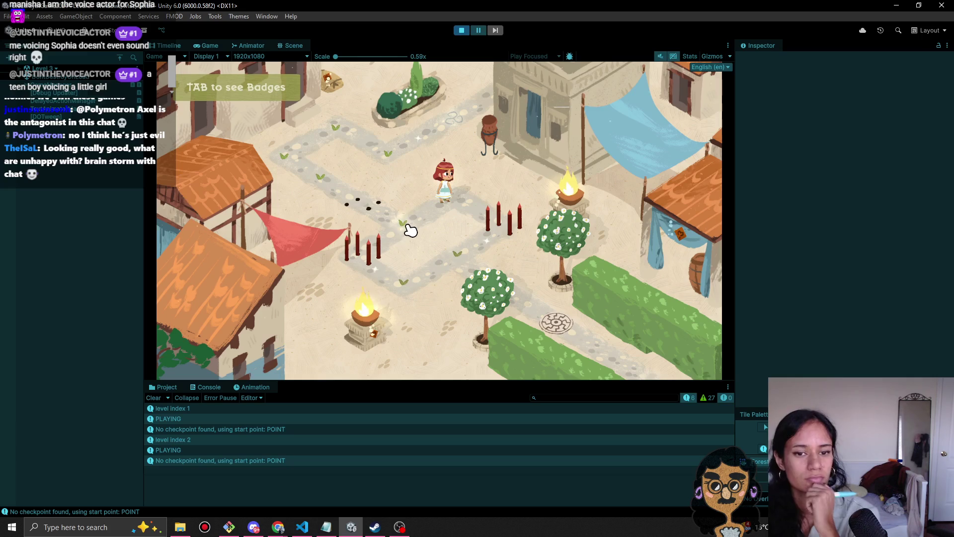
{"action": "key", "text": "a"}
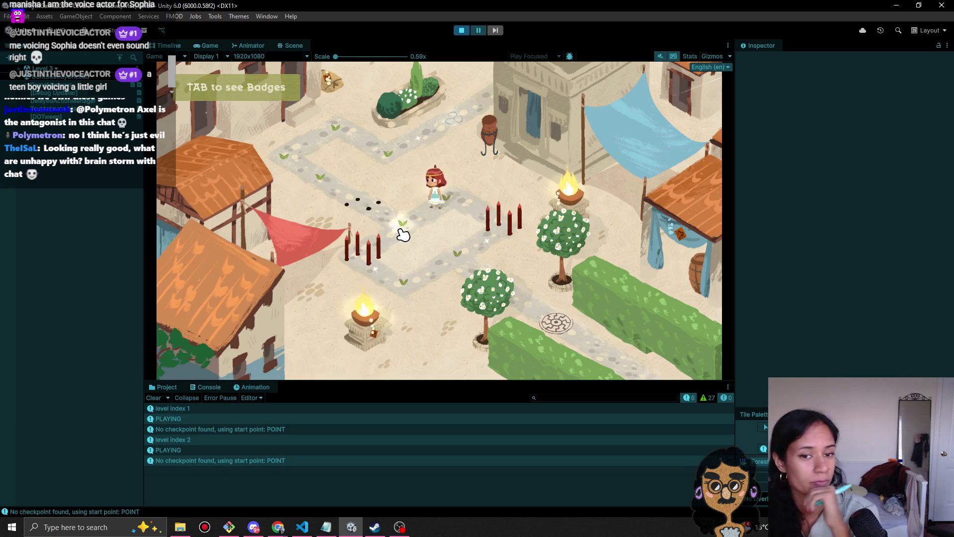
{"action": "key", "text": "s"}
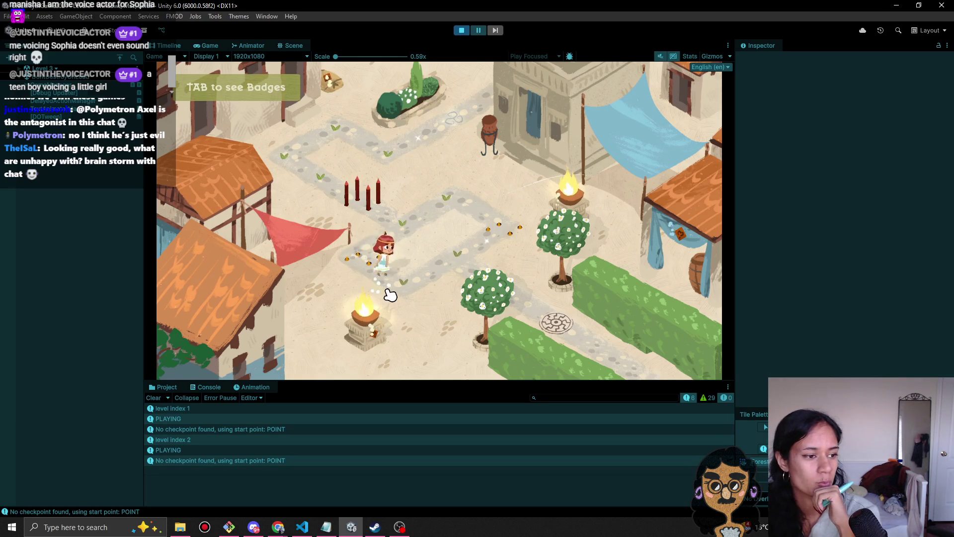
{"action": "key", "text": "d"}
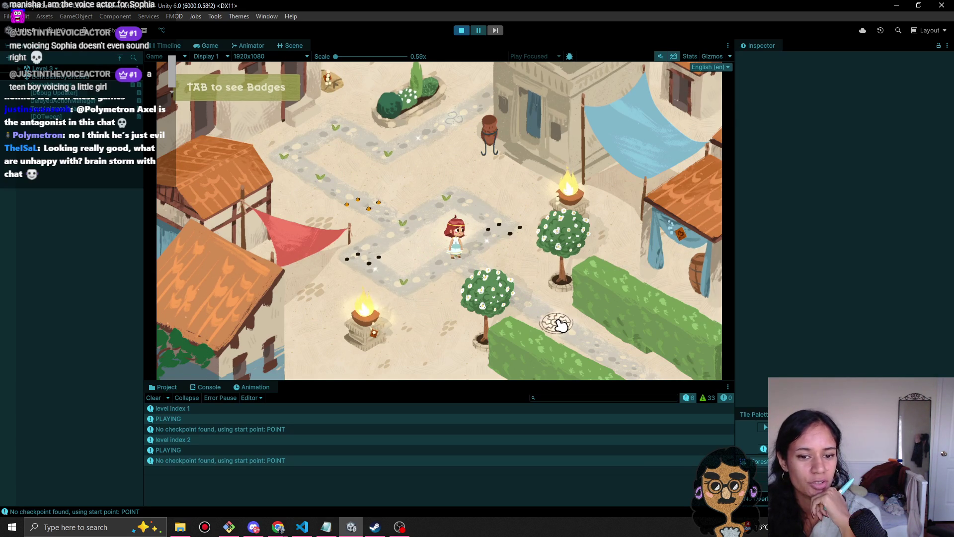
{"action": "left_click", "coordinate": [559, 323]}
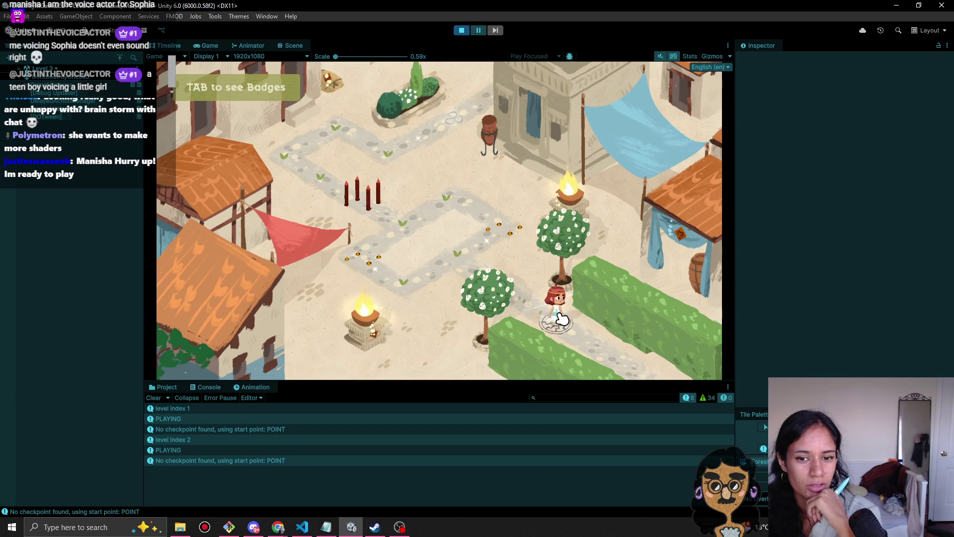
{"action": "key", "text": "d"}
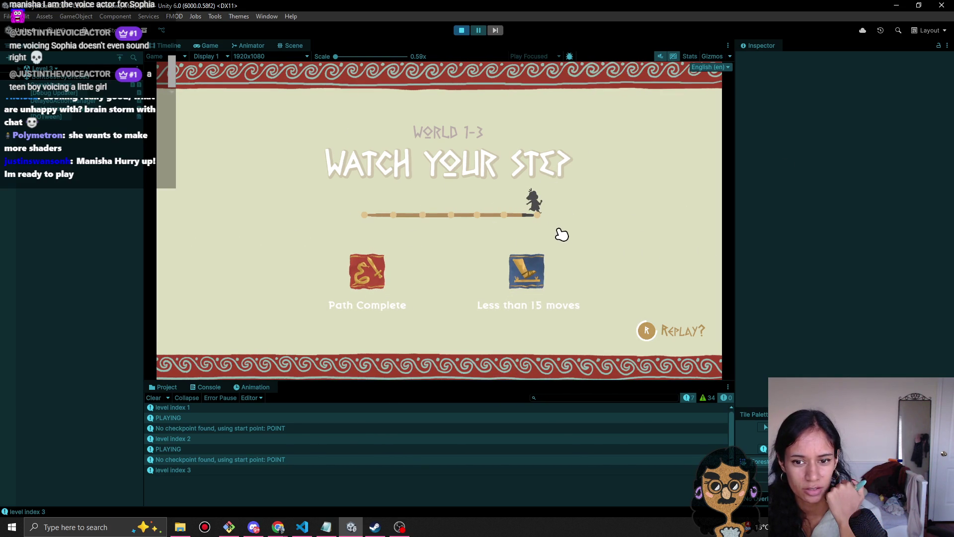
- Advance to Level 4 and read the fountain and Temple of Soteria captions
{"action": "left_click", "coordinate": [560, 233]}
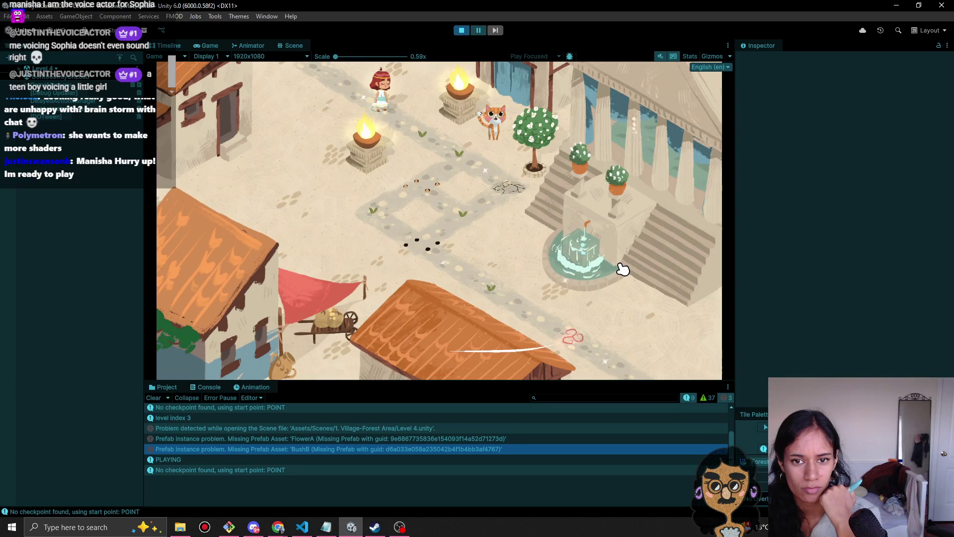
{"action": "left_click", "coordinate": [585, 261]}
{"action": "left_click", "coordinate": [640, 132]}
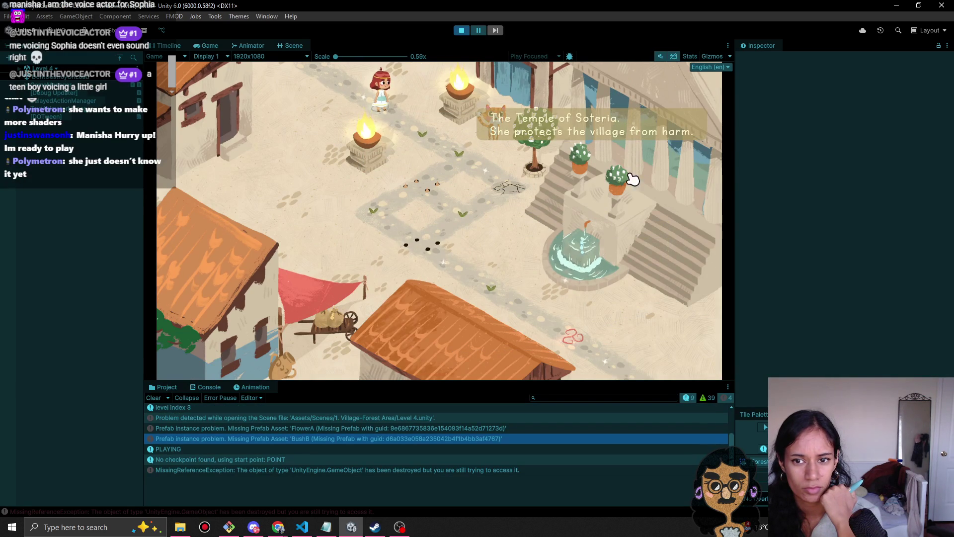
{"action": "left_click", "coordinate": [583, 252]}
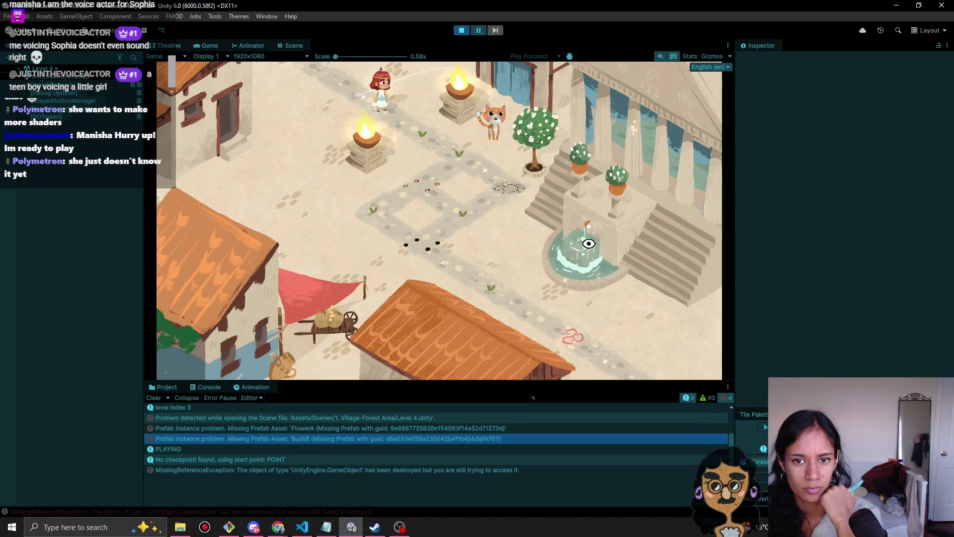
{"action": "left_click", "coordinate": [629, 129]}
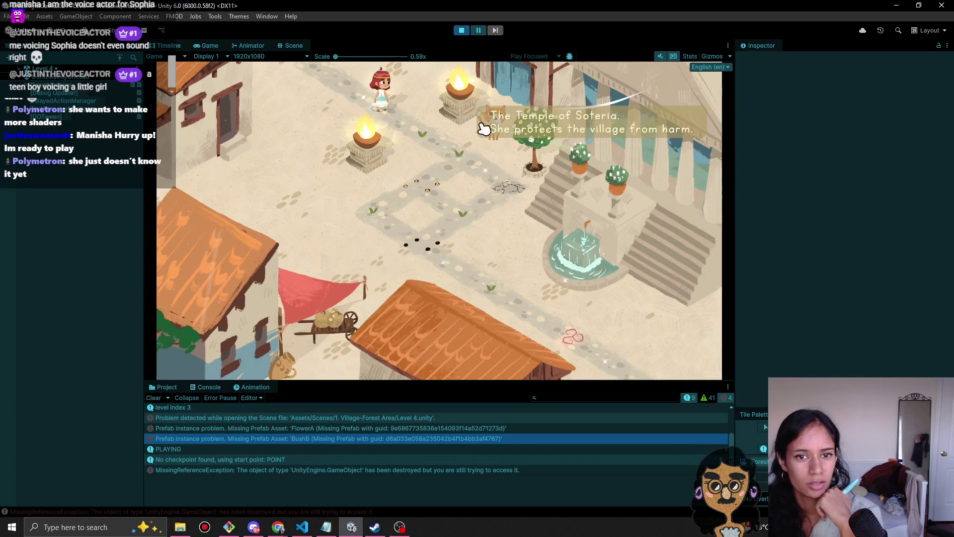
- Walk Sophia down the path toward the cat, then stop the playtest
{"action": "left_click", "coordinate": [427, 141]}
{"action": "left_click", "coordinate": [427, 142]}
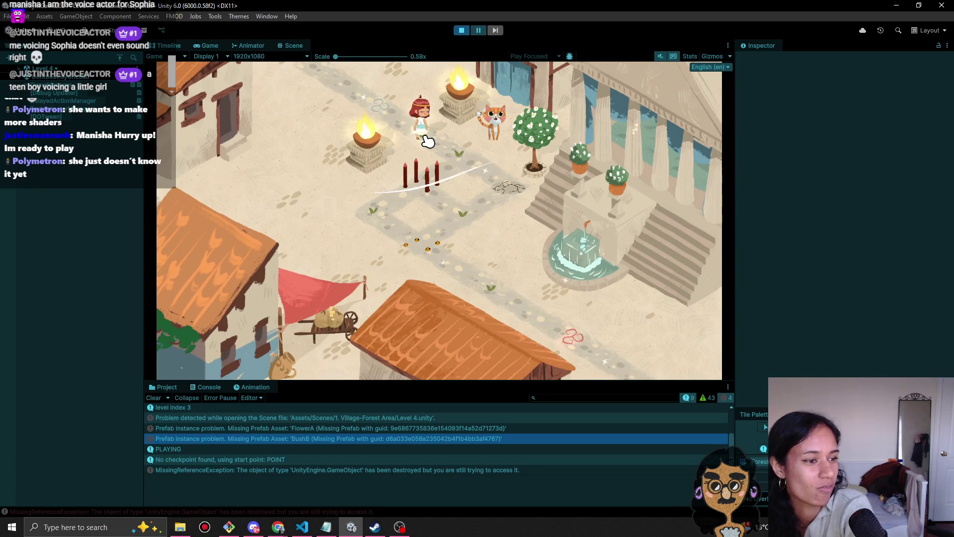
{"action": "left_click", "coordinate": [477, 158]}
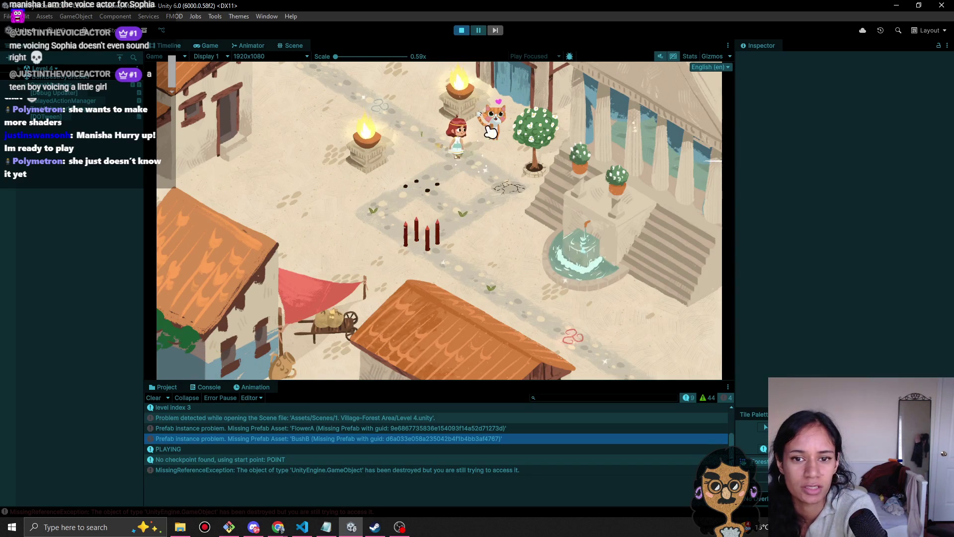
{"action": "left_click", "coordinate": [461, 30]}
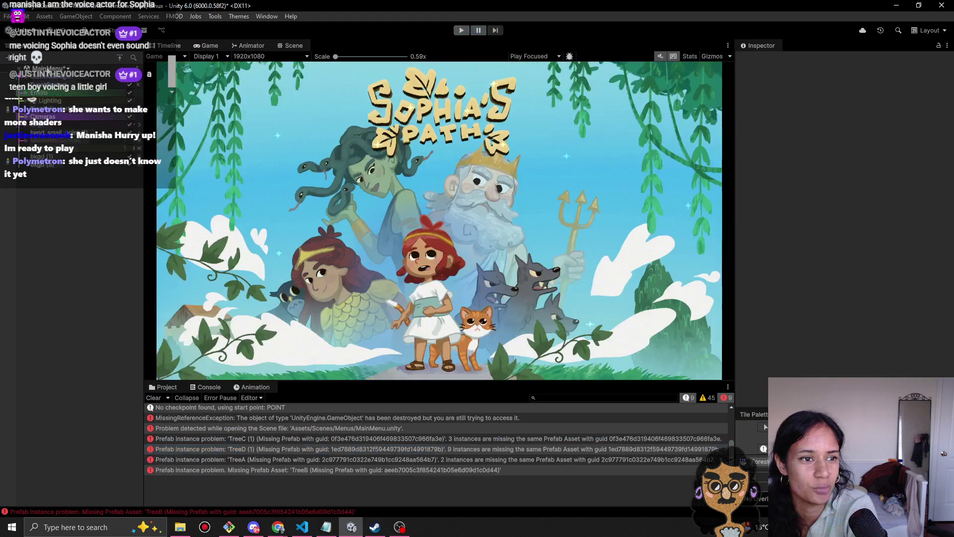
- Load the Level 4 scene, answering the unsaved MainMenu changes prompt
{"action": "left_click", "coordinate": [48, 69]}
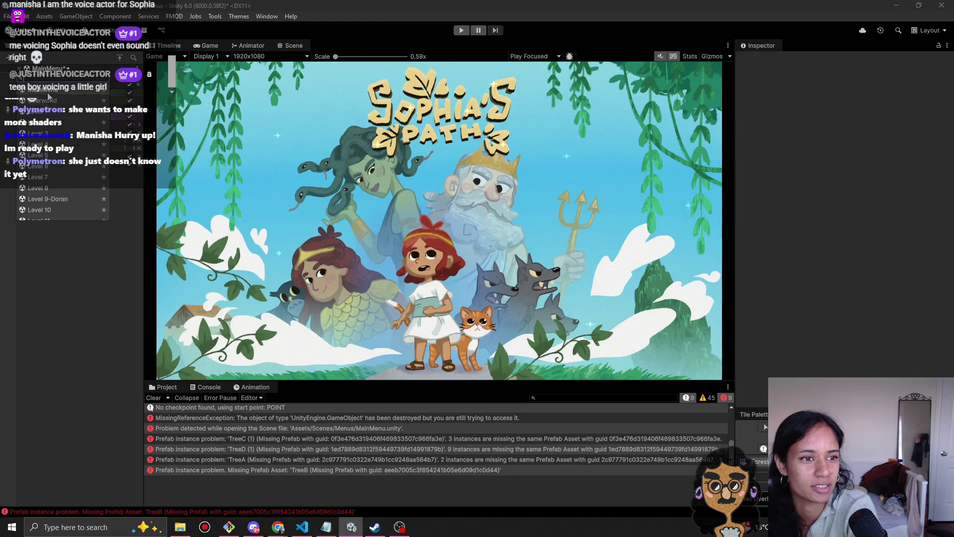
{"action": "left_click", "coordinate": [53, 145]}
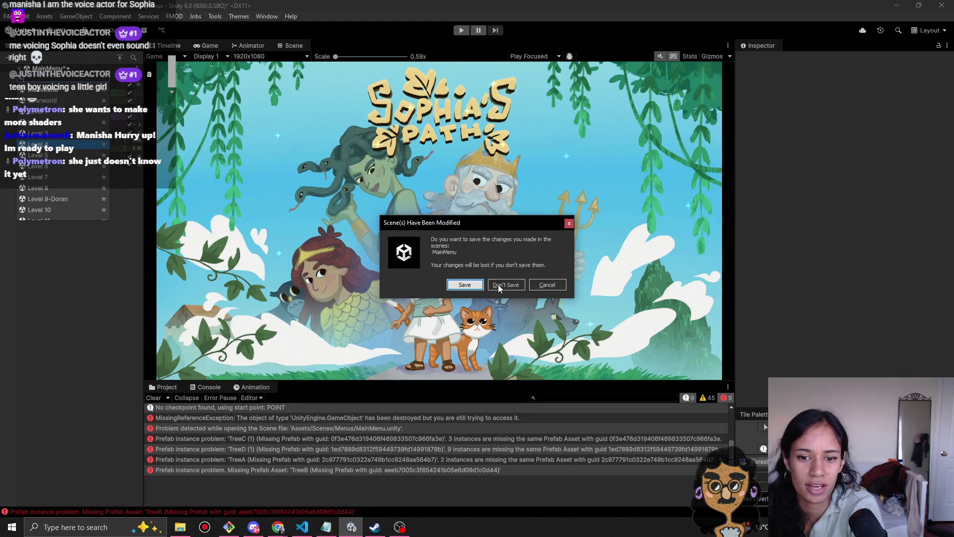
{"action": "left_click", "coordinate": [464, 285]}
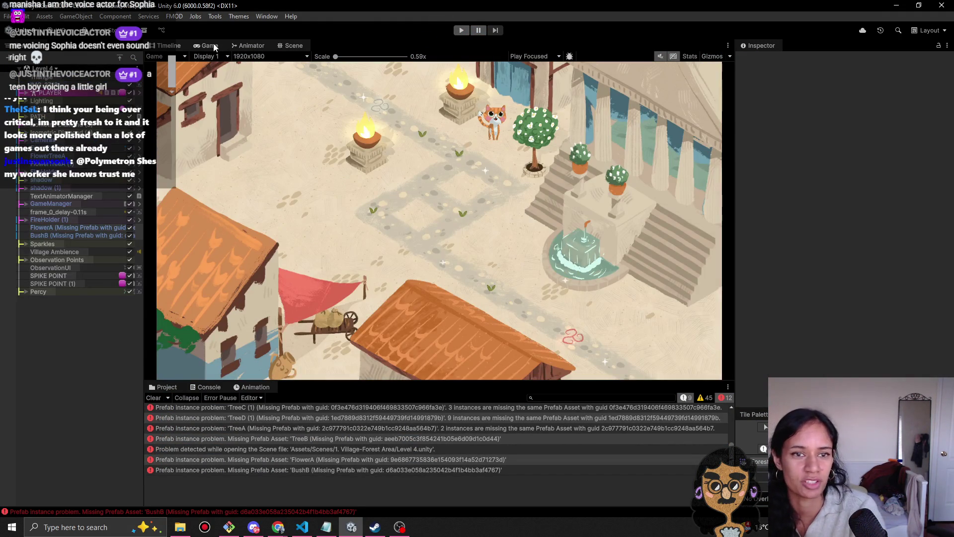
- In Scene view, shrink the cat Percy's scale from 0.160 to 0.121
{"action": "left_click", "coordinate": [293, 46]}
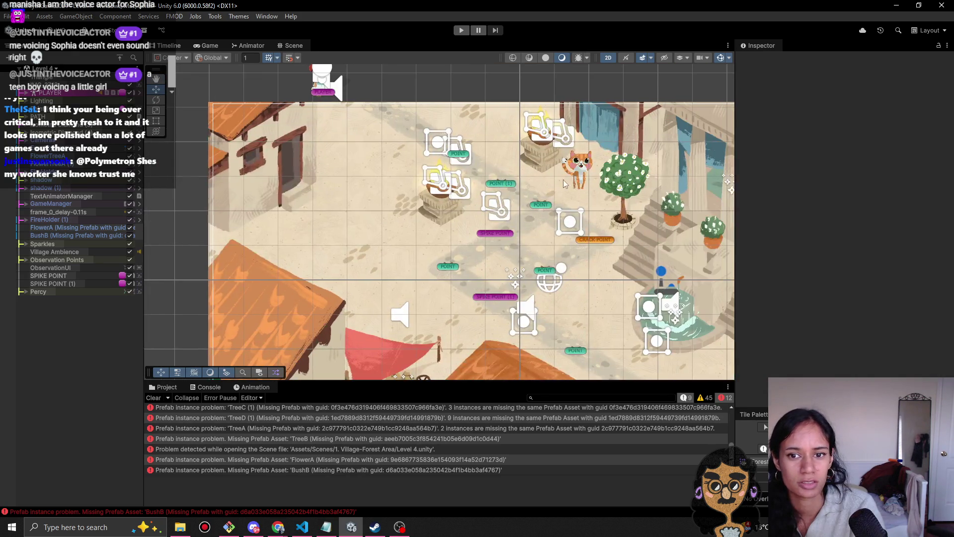
{"action": "left_click", "coordinate": [581, 171]}
{"action": "left_click", "coordinate": [582, 172]}
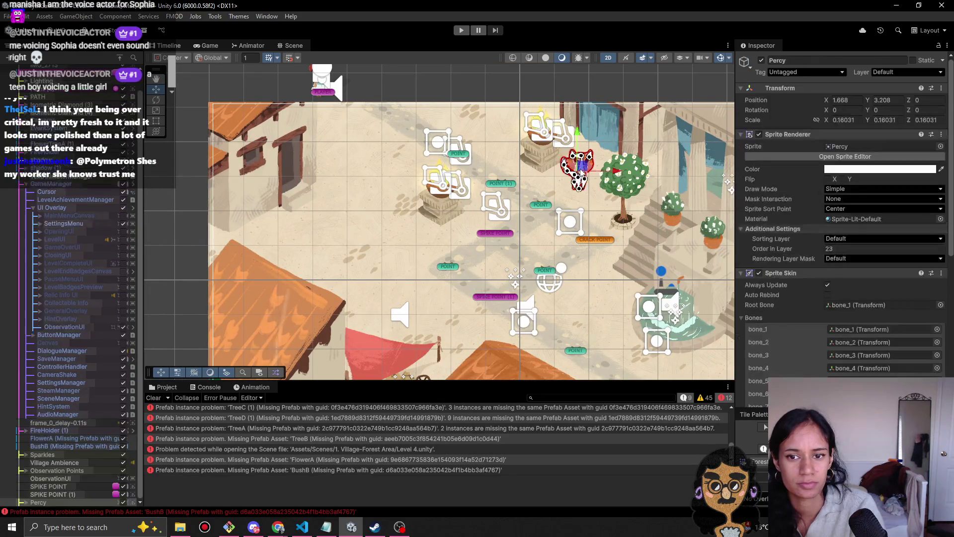
{"action": "key", "text": "r"}
{"action": "left_click_drag", "start_coordinate": [579, 173], "coordinate": [572, 181]}
{"action": "key", "text": "w"}
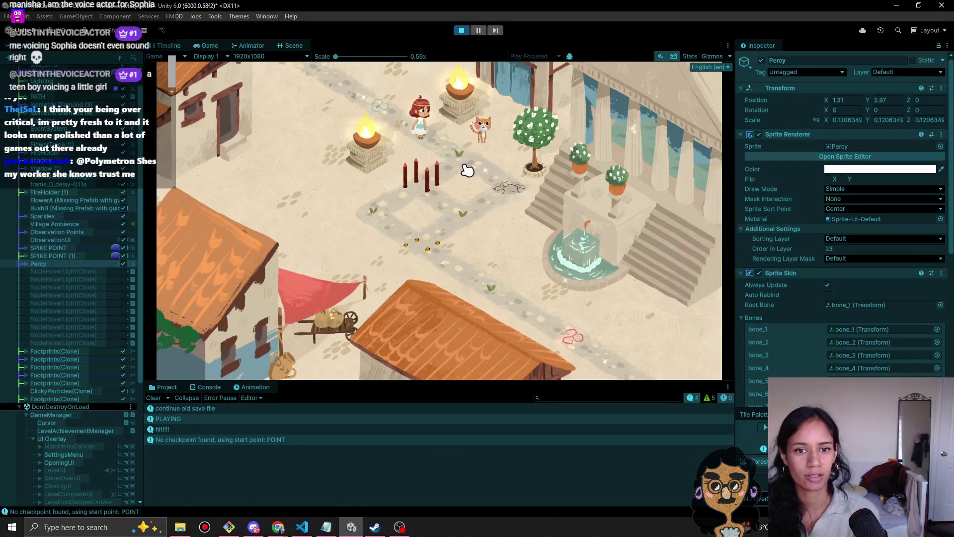
- Walk Sophia beside the cat and pet it so it shows a heart
{"action": "left_click", "coordinate": [492, 142]}
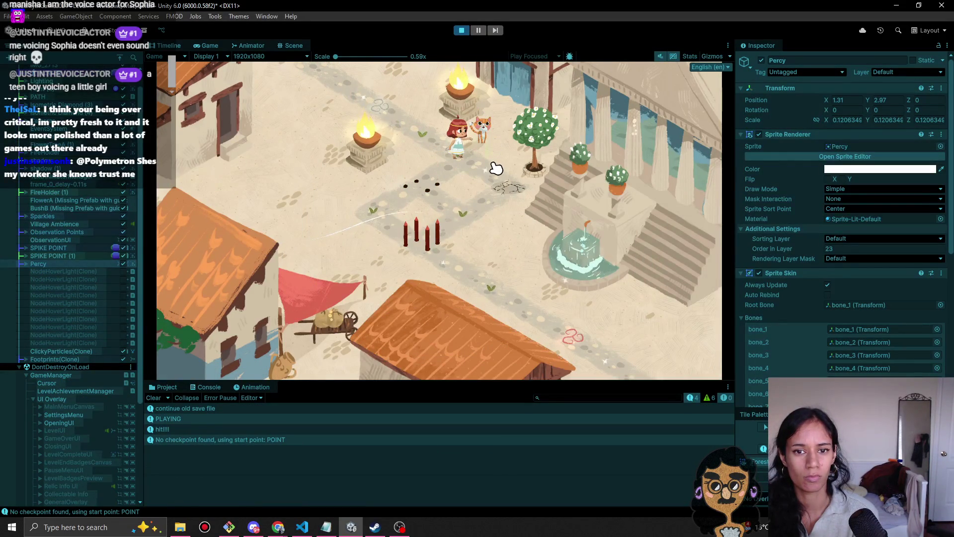
{"action": "left_click", "coordinate": [482, 143]}
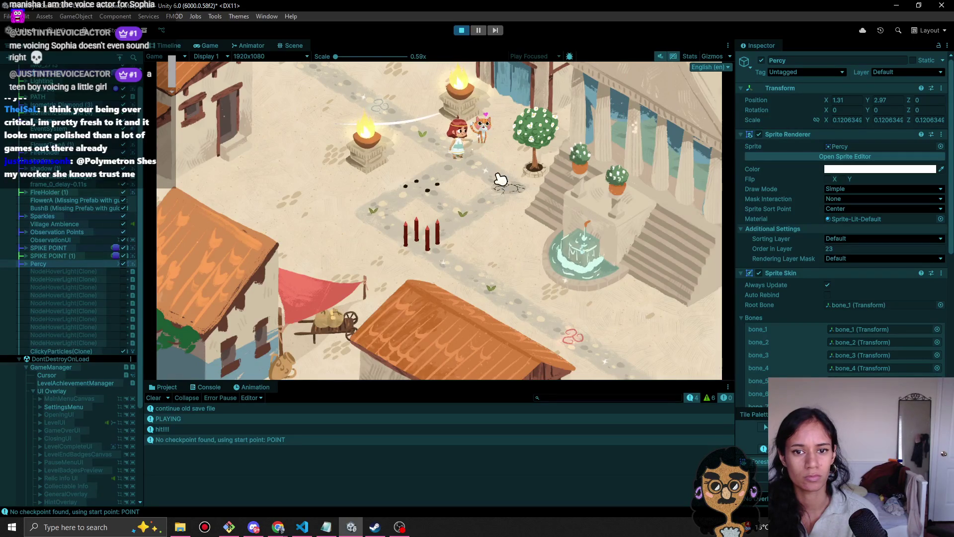
{"action": "left_click", "coordinate": [491, 135]}
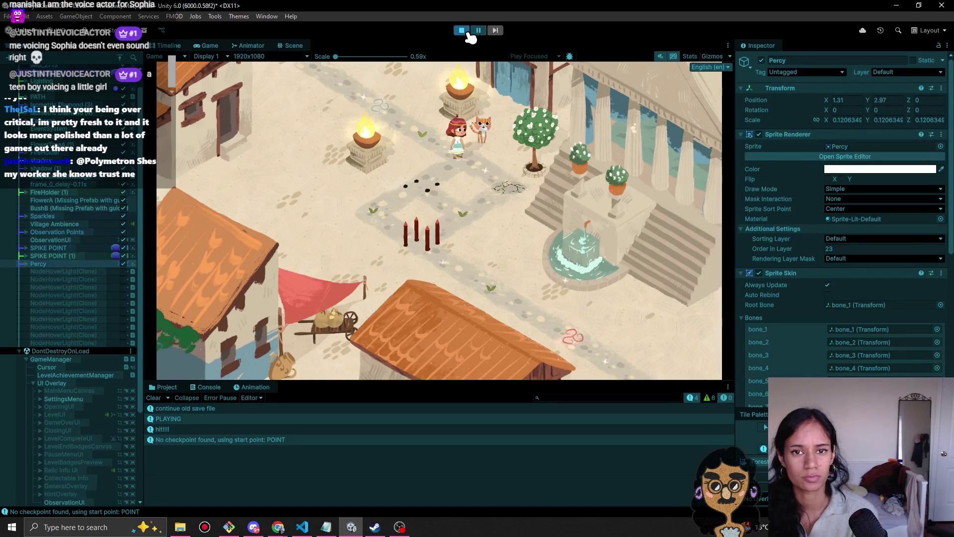
- Walk Sophia down the path past the spikes to the Level 4 end
{"action": "left_click", "coordinate": [422, 180]}
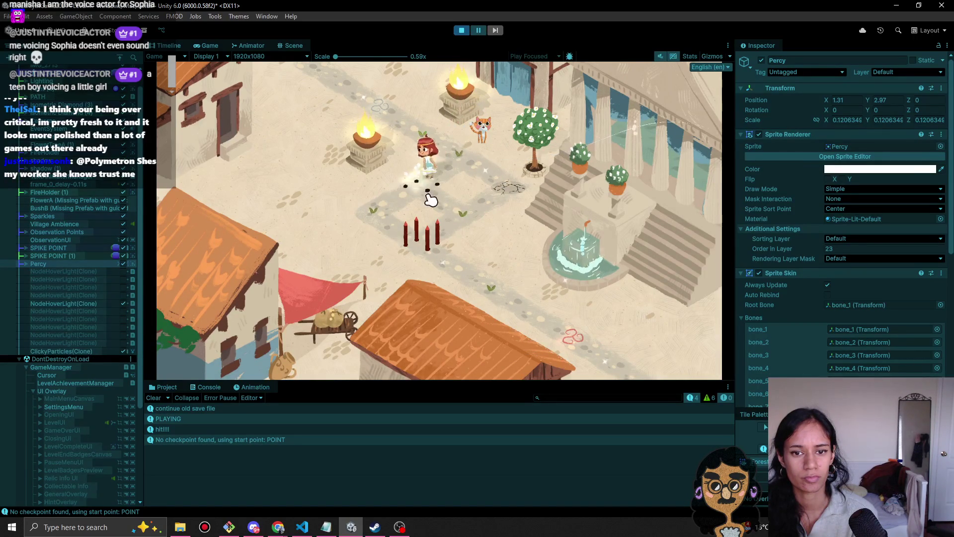
{"action": "left_click", "coordinate": [464, 229]}
{"action": "left_click", "coordinate": [515, 185]}
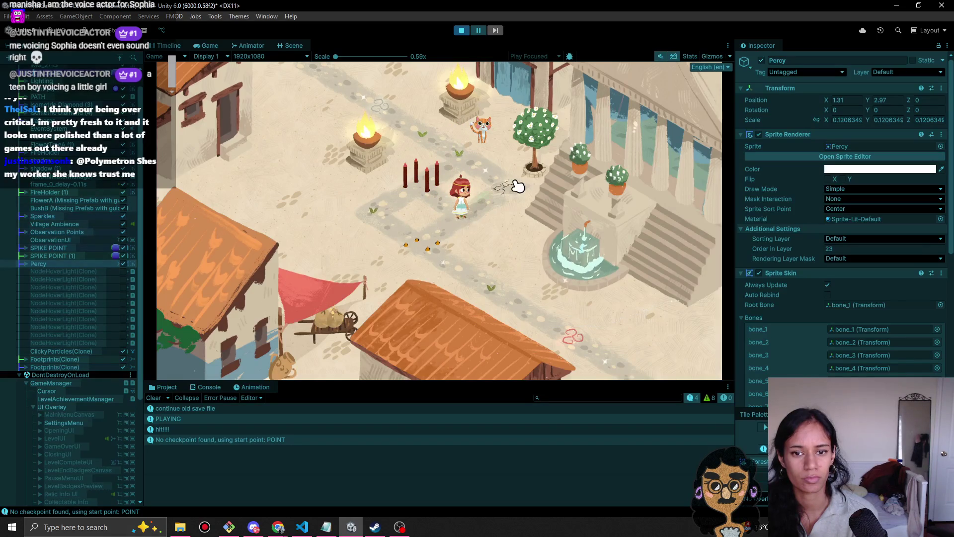
{"action": "left_click", "coordinate": [463, 217]}
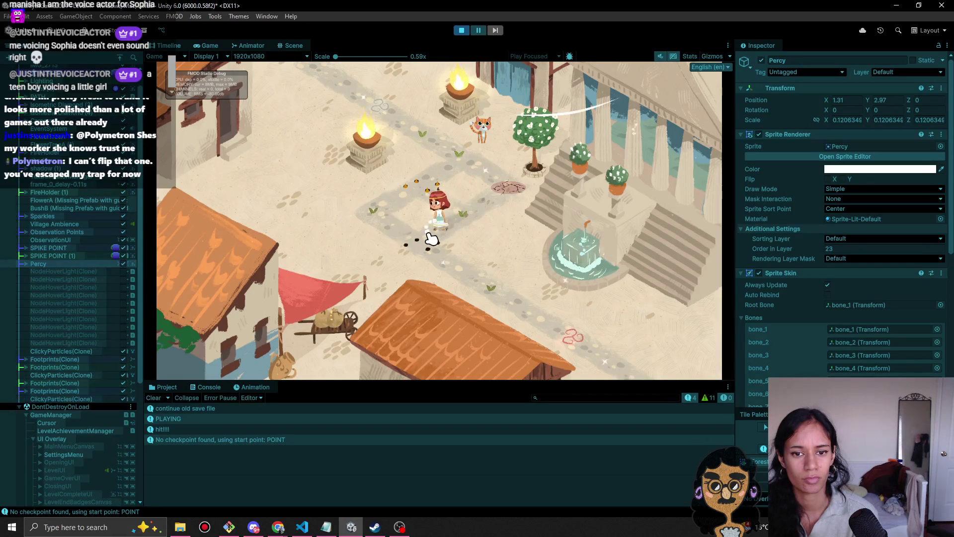
{"action": "left_click", "coordinate": [486, 291]}
{"action": "left_click", "coordinate": [547, 334]}
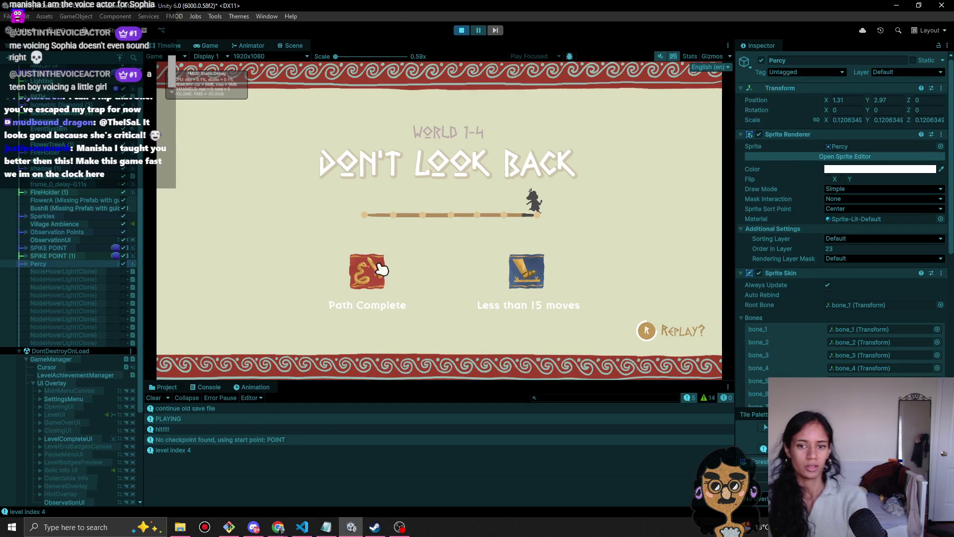
- Advance to Level 5, enable the LevelCompleteUI panel, and pause the game
{"action": "left_click", "coordinate": [517, 193]}
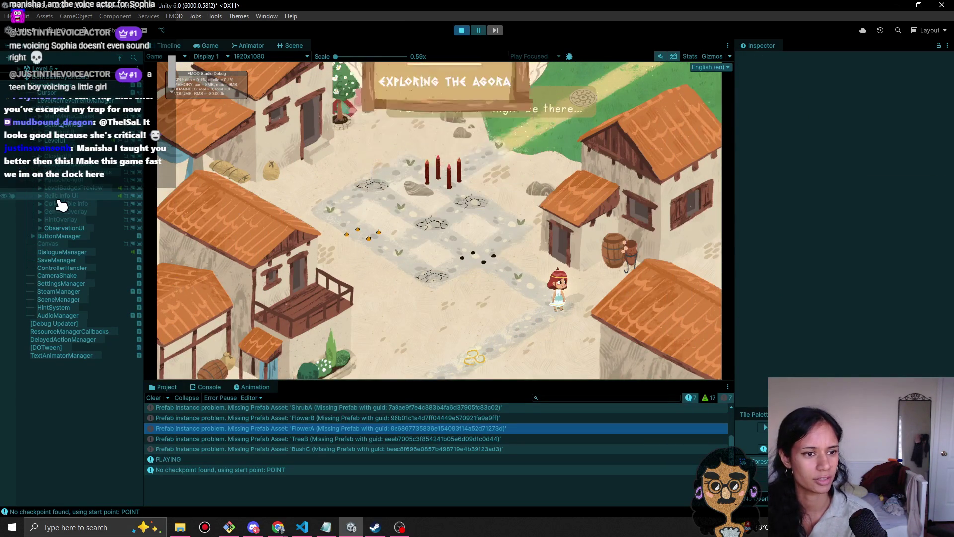
{"action": "left_click", "coordinate": [78, 169]}
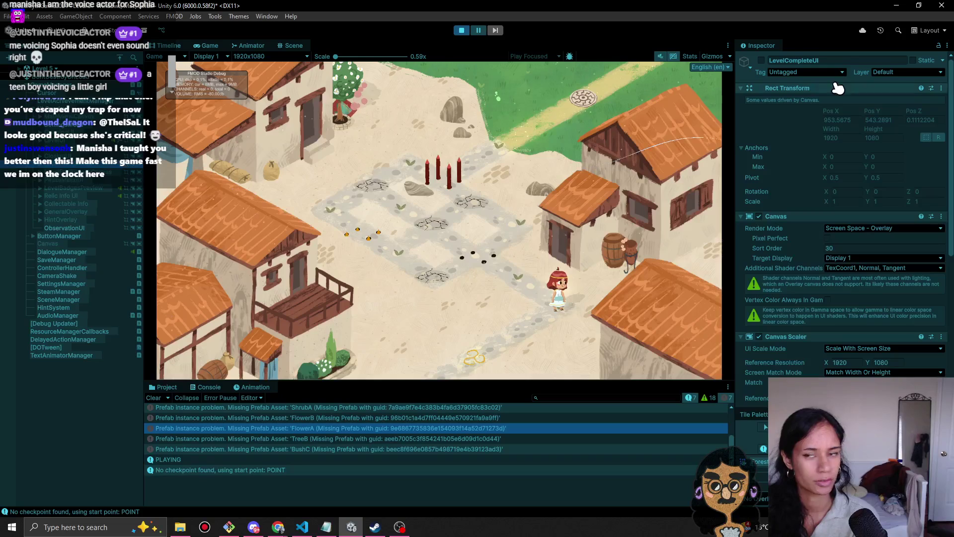
{"action": "left_click", "coordinate": [761, 60]}
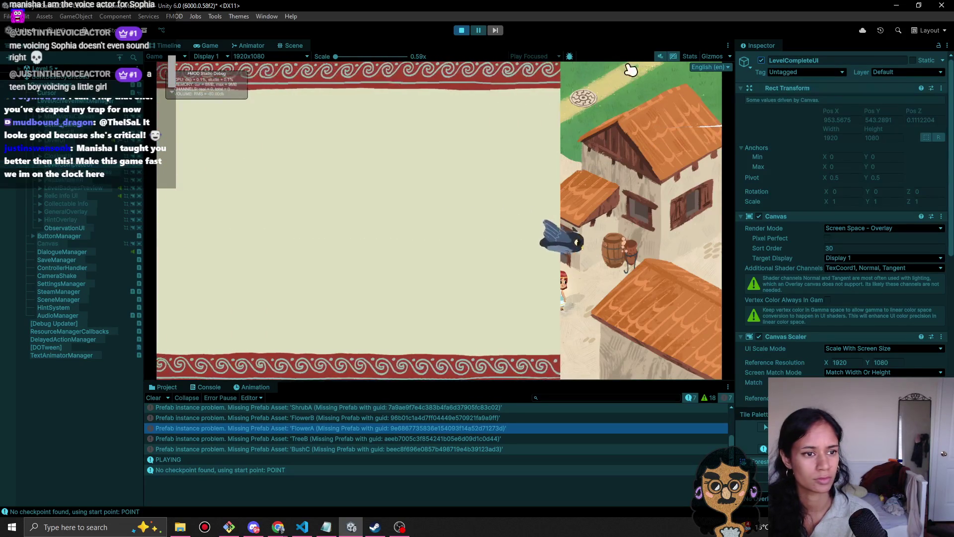
{"action": "left_click", "coordinate": [478, 30]}
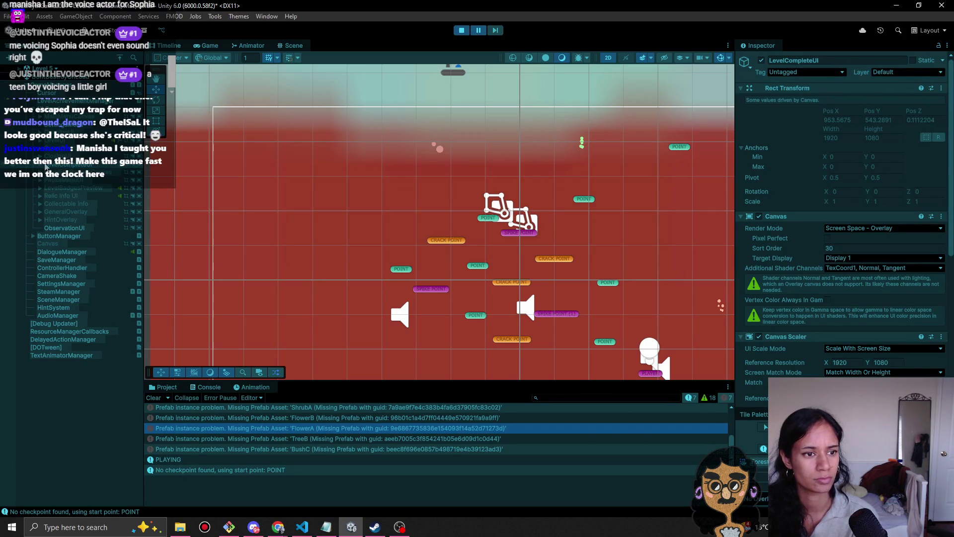
- Expand PathCompleteInfo and enable the PathComplete 'Don't Look Back' title
{"action": "left_click", "coordinate": [47, 165]}
{"action": "left_click", "coordinate": [47, 188]}
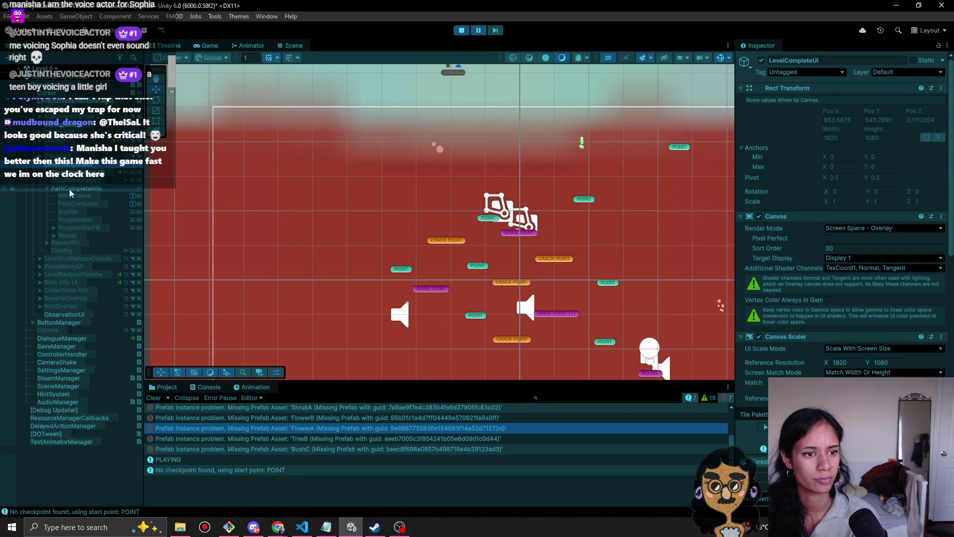
{"action": "double_click", "coordinate": [95, 196]}
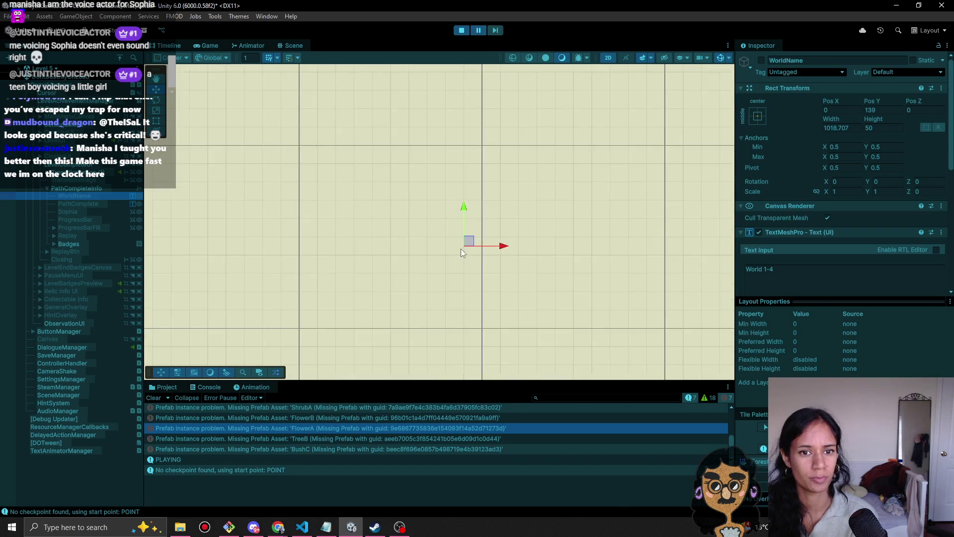
{"action": "scroll", "coordinate": [475, 241], "scroll_direction": "down", "scroll_amount": 5}
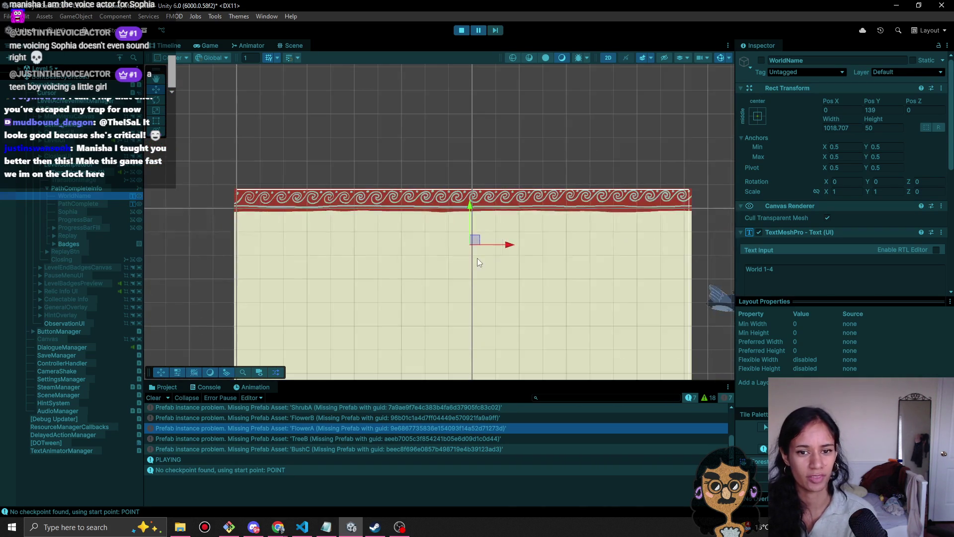
{"action": "left_click", "coordinate": [102, 203]}
{"action": "left_click", "coordinate": [759, 59]}
{"action": "left_click", "coordinate": [478, 31]}
{"action": "left_click", "coordinate": [478, 31]}
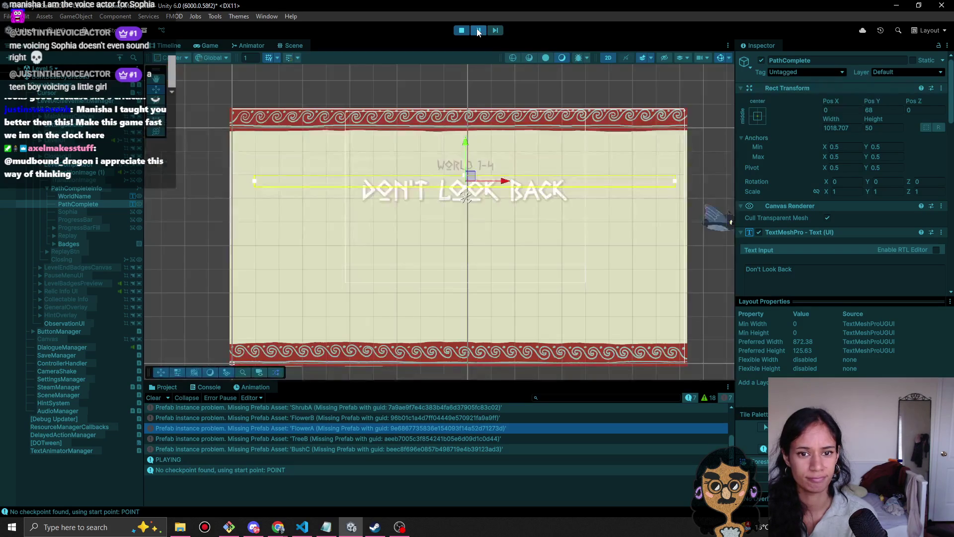
- Enable BadgeA, BadgeB and BadgeC in the Badges group
{"action": "left_click", "coordinate": [73, 244]}
{"action": "left_click", "coordinate": [52, 243]}
{"action": "left_click", "coordinate": [87, 265]}
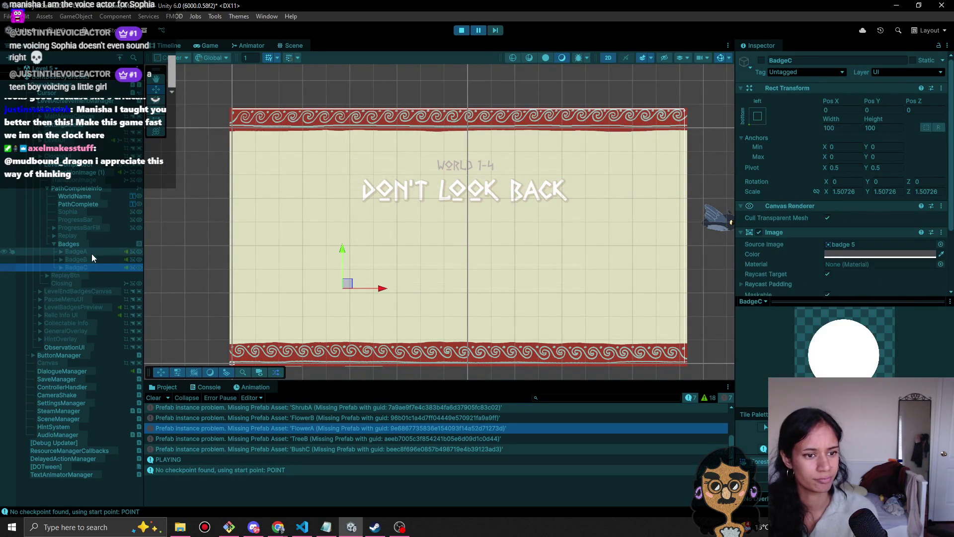
{"action": "left_click", "coordinate": [91, 253], "text": "shift"}
{"action": "left_click", "coordinate": [761, 60]}
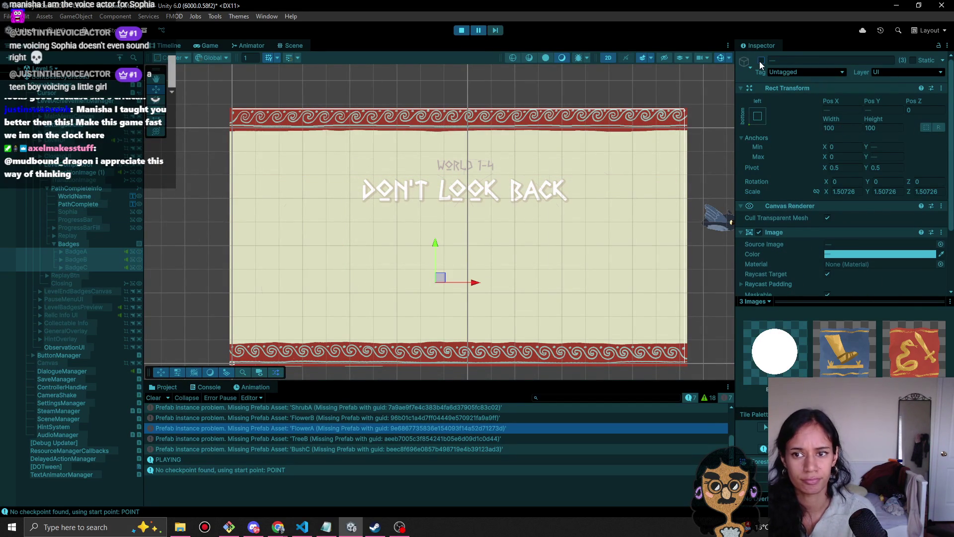
{"action": "left_click", "coordinate": [479, 31]}
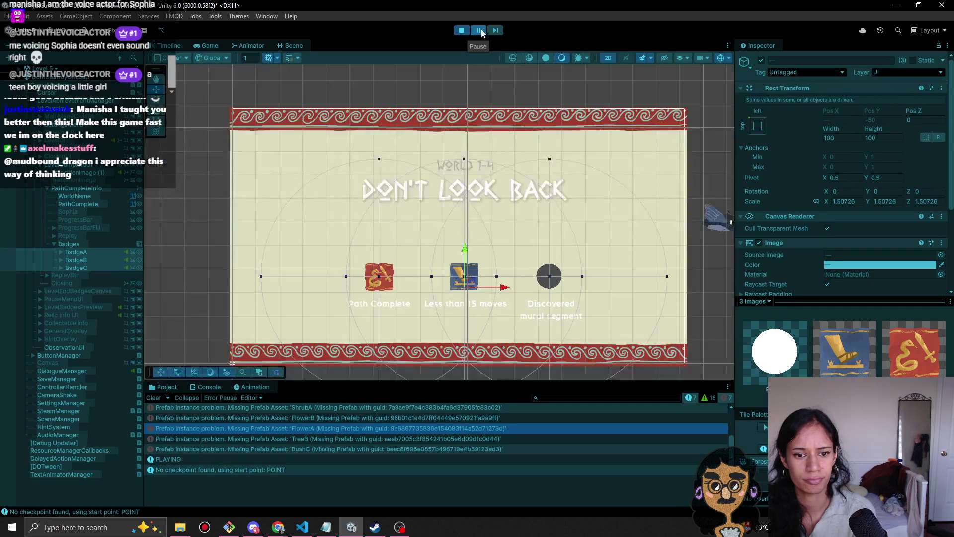
{"action": "left_click_drag", "start_coordinate": [415, 255], "coordinate": [461, 223]}
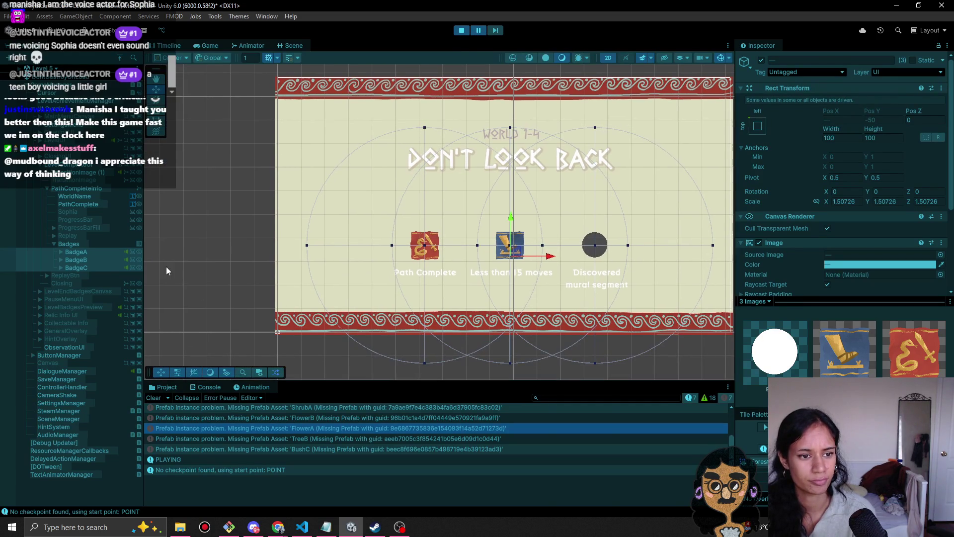
- Expand the badges and select BadgeAText, BadgeBText and BadgeCText together
{"action": "left_click", "coordinate": [60, 251]}
{"action": "left_click", "coordinate": [61, 268]}
{"action": "left_click", "coordinate": [60, 283]}
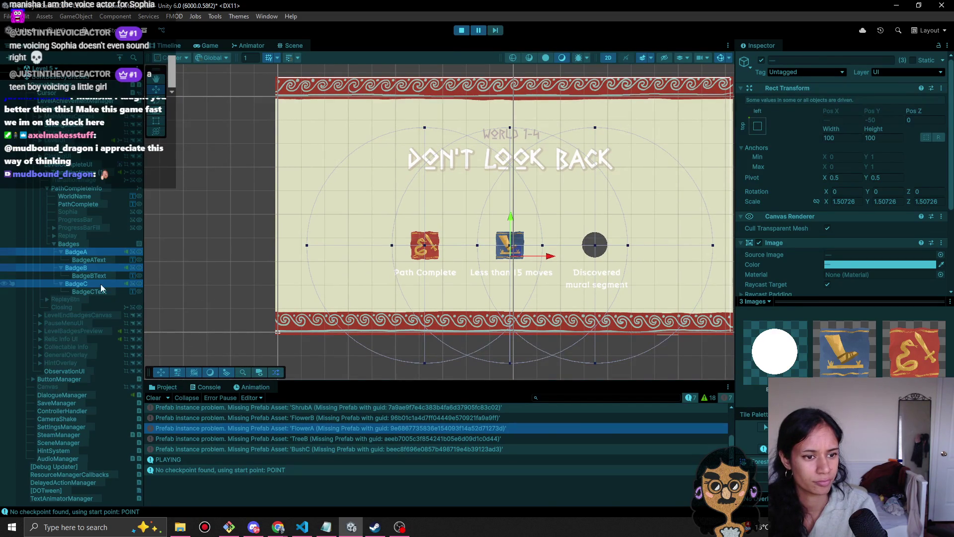
{"action": "left_click", "coordinate": [90, 276]}
{"action": "left_click", "coordinate": [89, 291], "text": "ctrl"}
{"action": "left_click", "coordinate": [110, 260], "text": "ctrl"}
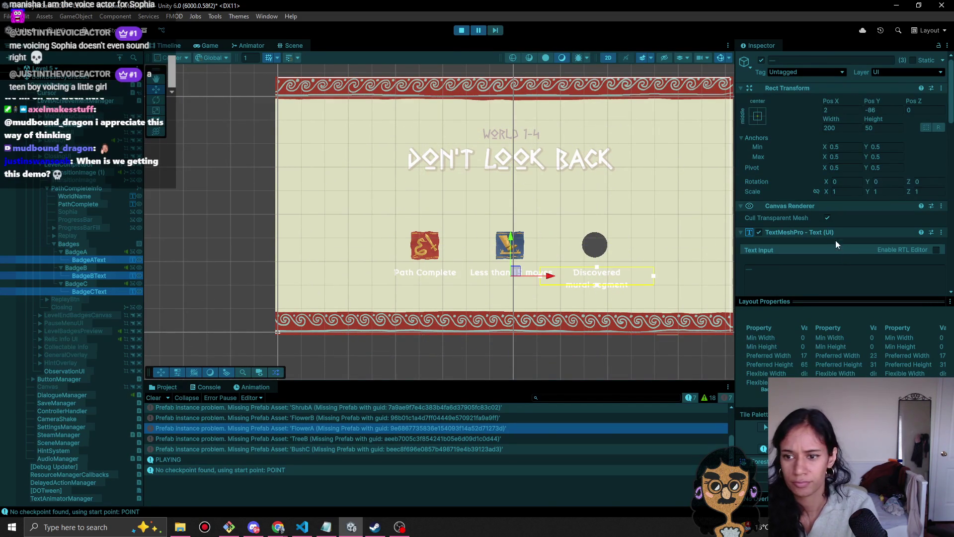
- Eyedrop the panel's beige into the captions' Vertex Color and darken it
{"action": "scroll", "coordinate": [837, 241], "scroll_direction": "down", "scroll_amount": 3}
{"action": "left_click", "coordinate": [829, 277]}
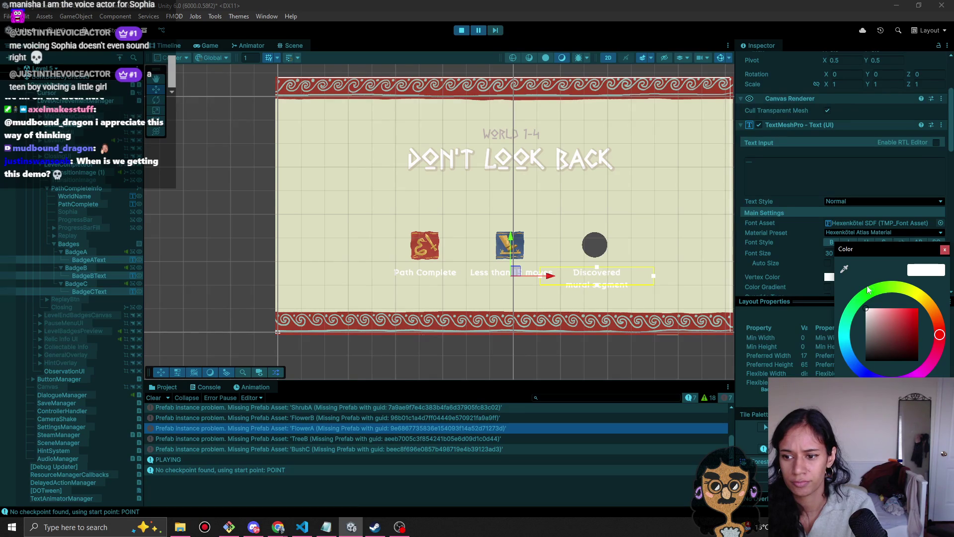
{"action": "left_click", "coordinate": [844, 268]}
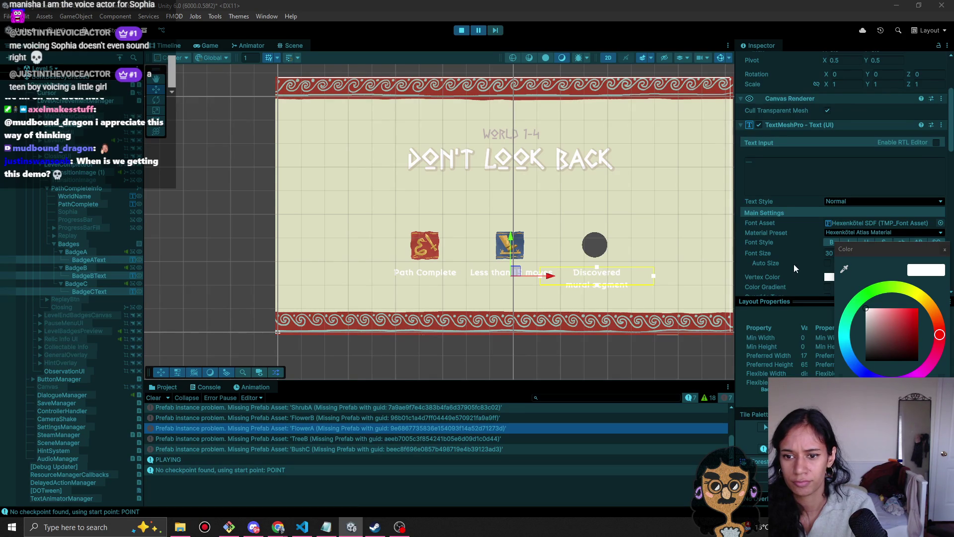
{"action": "left_click", "coordinate": [663, 237]}
{"action": "left_click_drag", "start_coordinate": [878, 318], "coordinate": [877, 340]}
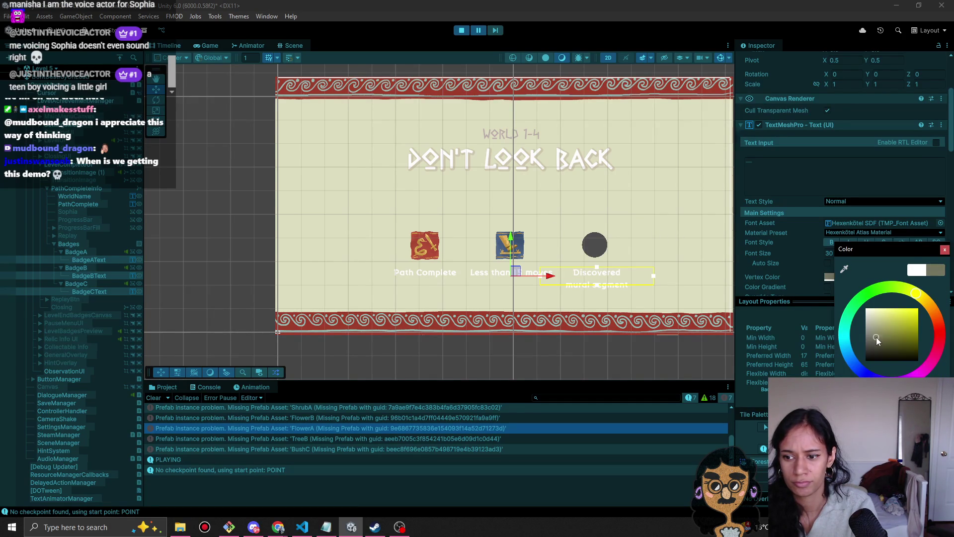
{"action": "left_click", "coordinate": [481, 33]}
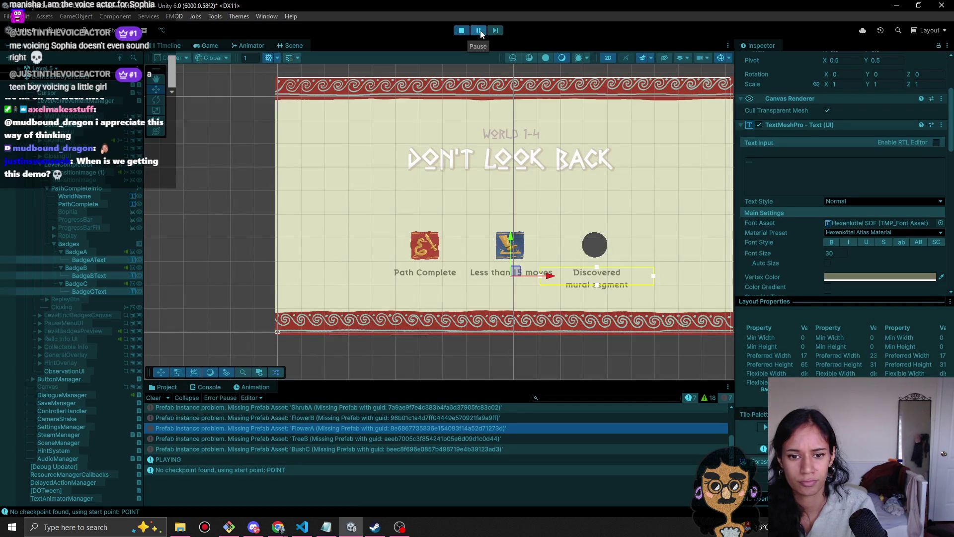
- Fine-tune the caption tint's brightness to a light tan and preview it in Game view
{"action": "left_click", "coordinate": [876, 279]}
{"action": "left_click_drag", "start_coordinate": [874, 354], "coordinate": [873, 339]}
{"action": "left_click", "coordinate": [483, 30]}
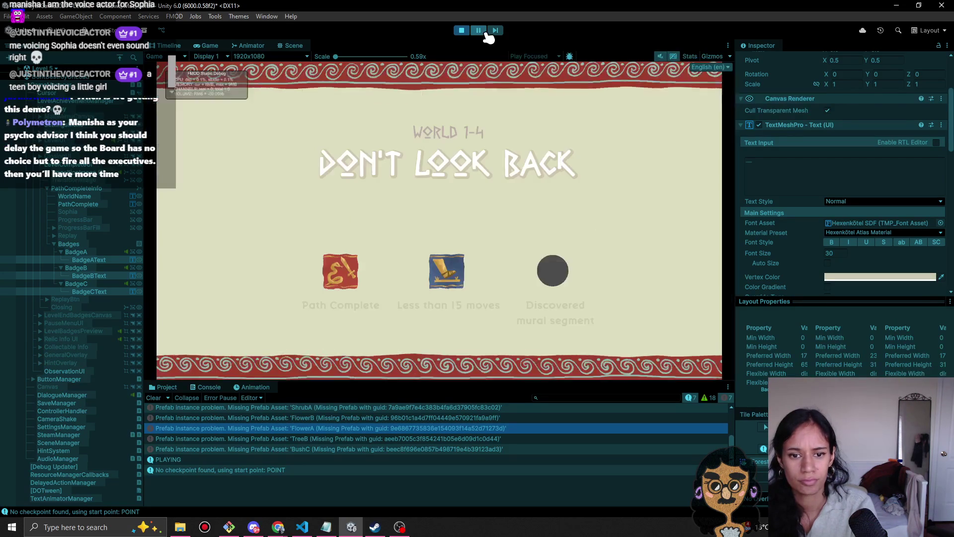
{"action": "left_click", "coordinate": [845, 278]}
{"action": "left_click_drag", "start_coordinate": [881, 337], "coordinate": [875, 345]}
{"action": "left_click", "coordinate": [480, 31]}
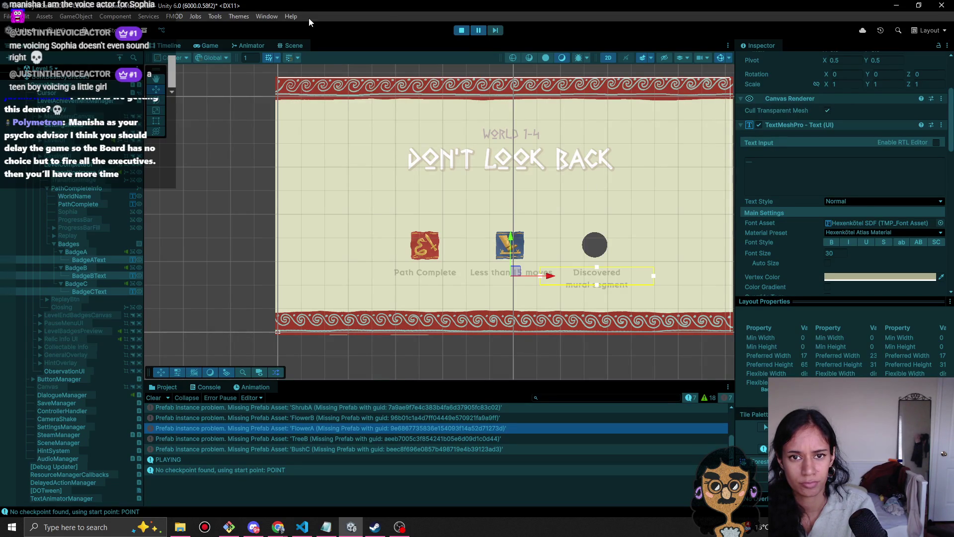
{"action": "left_click", "coordinate": [209, 46]}
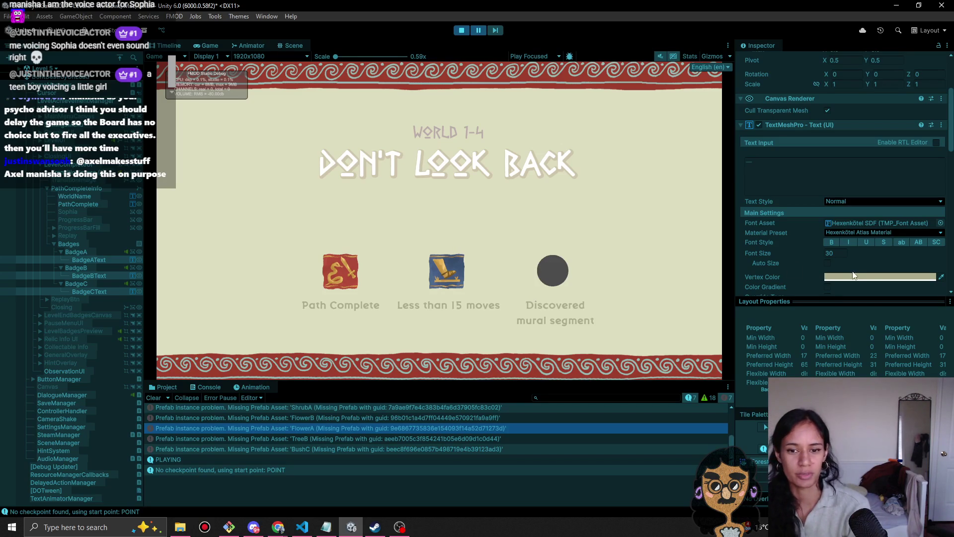
- Copy the tan Vertex Color and select BadgeAText, BadgeBText and BadgeCText
{"action": "right_click", "coordinate": [846, 281]}
{"action": "right_click", "coordinate": [845, 281]}
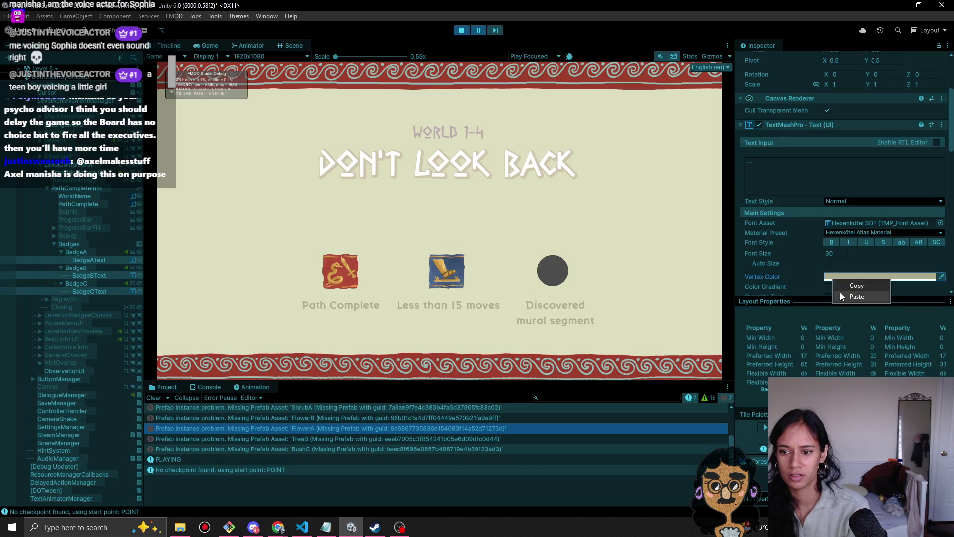
{"action": "left_click", "coordinate": [848, 286]}
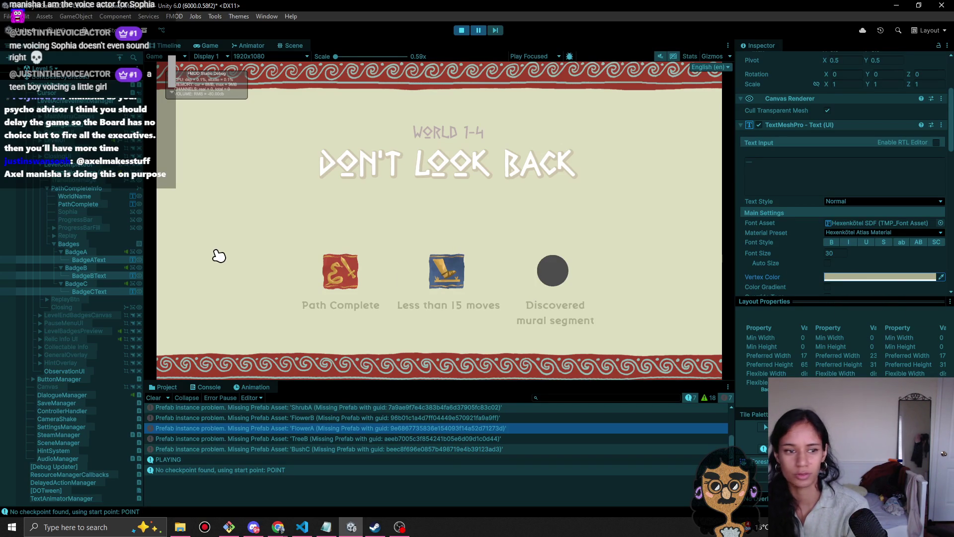
{"action": "left_click", "coordinate": [111, 260]}
{"action": "left_click", "coordinate": [105, 275], "text": "ctrl"}
{"action": "left_click", "coordinate": [105, 291], "text": "ctrl"}
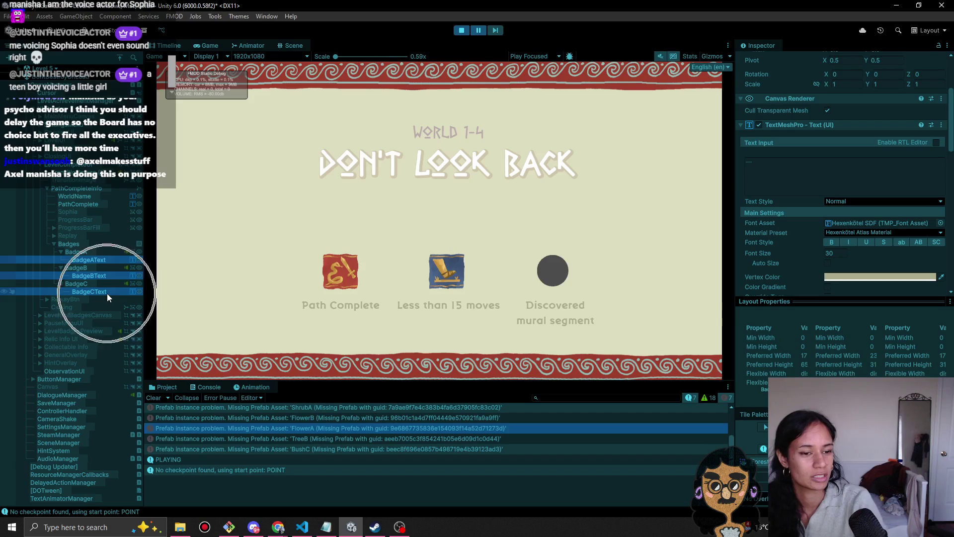
{"action": "scroll", "coordinate": [859, 159], "scroll_direction": "up", "scroll_amount": 5}
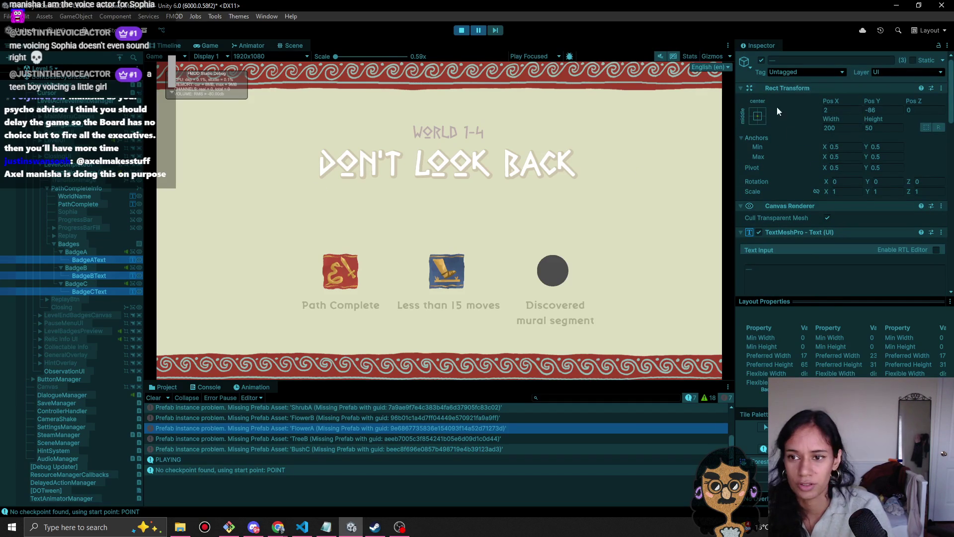
- Stop play and paste the tan Vertex Color onto the badge labels
{"action": "left_click", "coordinate": [461, 31]}
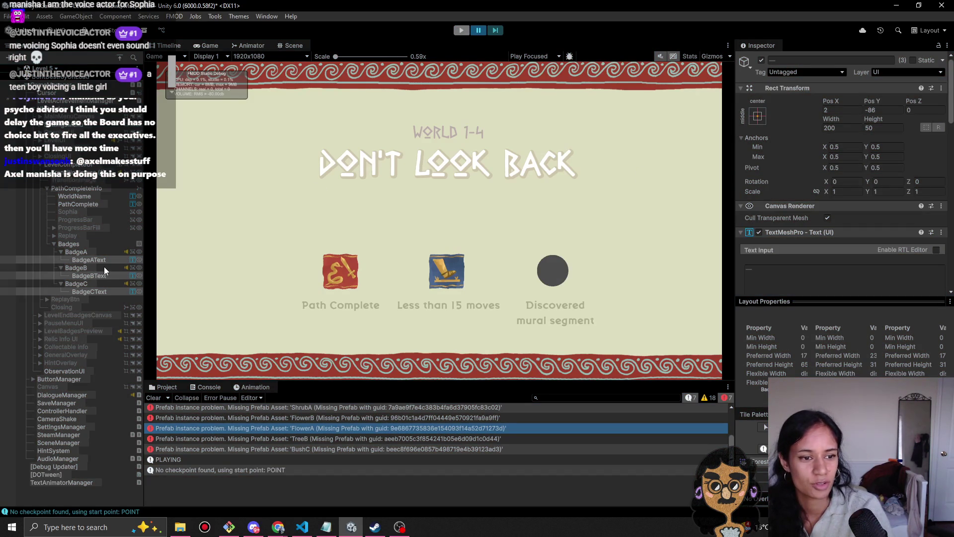
{"action": "scroll", "coordinate": [867, 256], "scroll_direction": "down", "scroll_amount": 5}
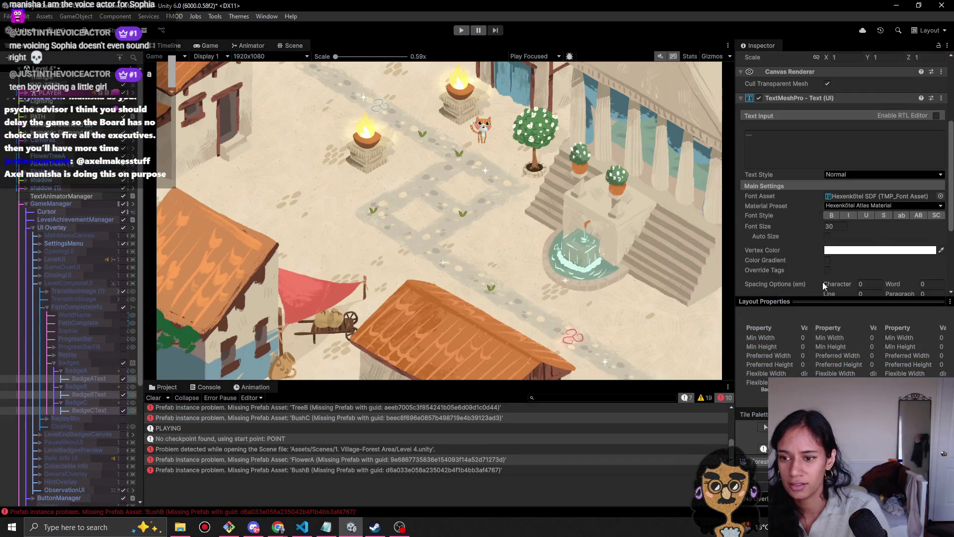
{"action": "right_click", "coordinate": [867, 256]}
{"action": "left_click", "coordinate": [889, 268]}
- Playtest Level 4, walking Sophia across the plaza and past the candle spikes
{"action": "left_click", "coordinate": [468, 30]}
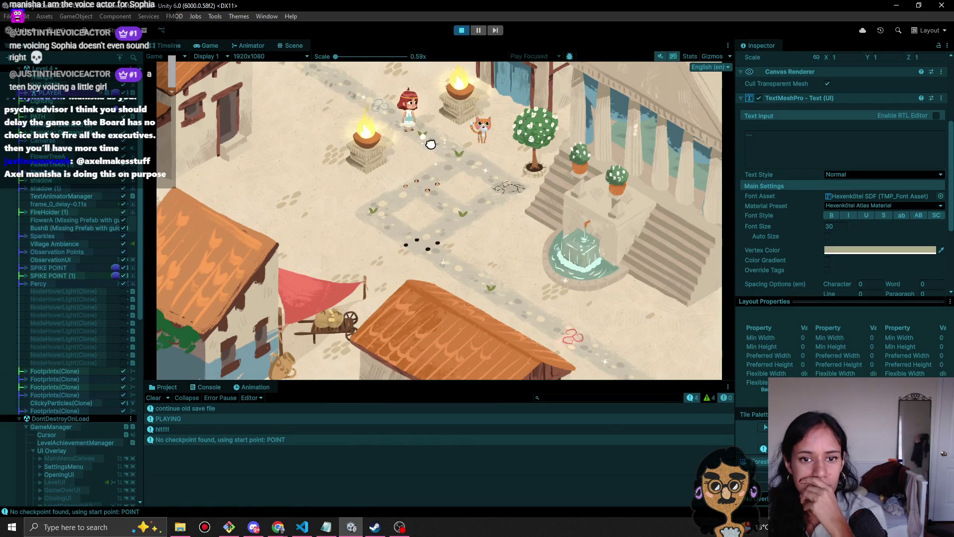
{"action": "left_click", "coordinate": [470, 167]}
{"action": "left_click", "coordinate": [422, 184]}
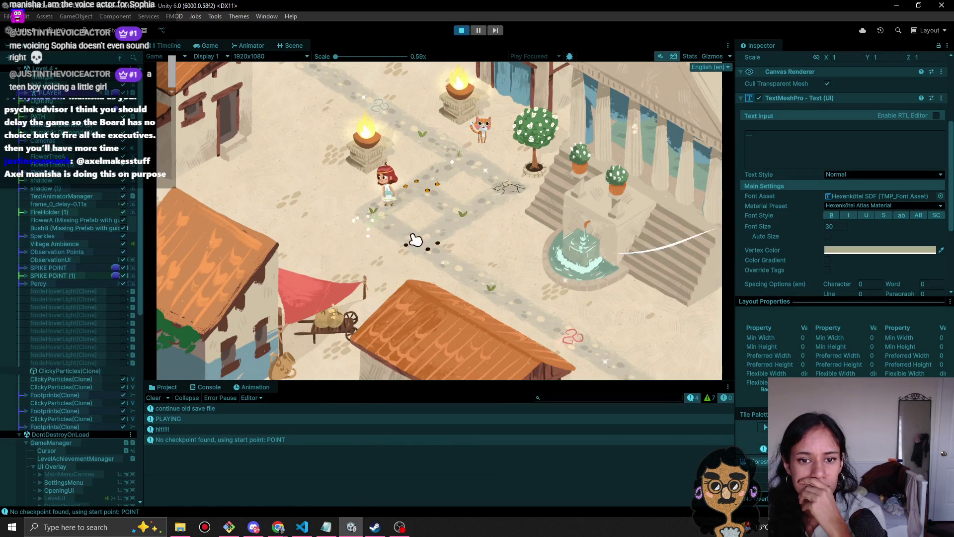
{"action": "left_click", "coordinate": [428, 256]}
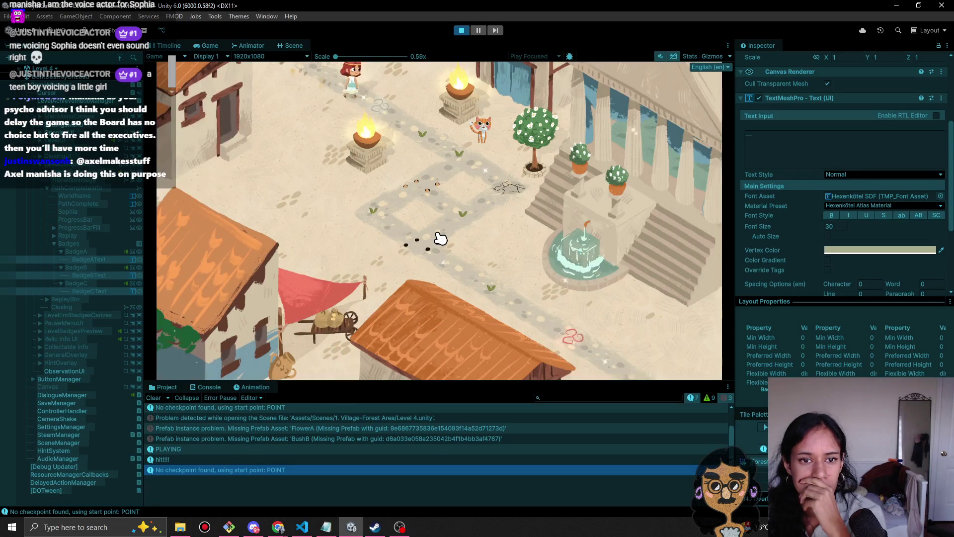
{"action": "left_click", "coordinate": [428, 196]}
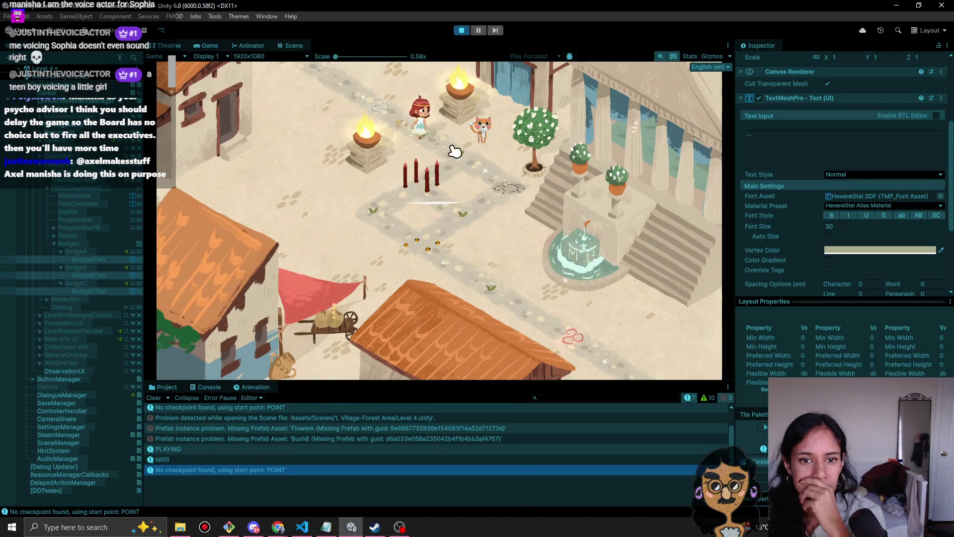
{"action": "left_click", "coordinate": [349, 205]}
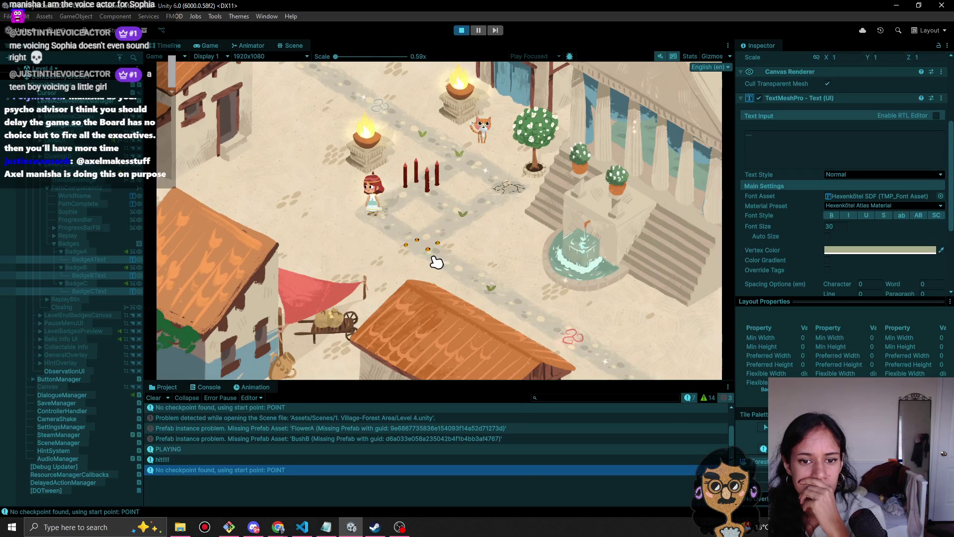
{"action": "left_click", "coordinate": [430, 238]}
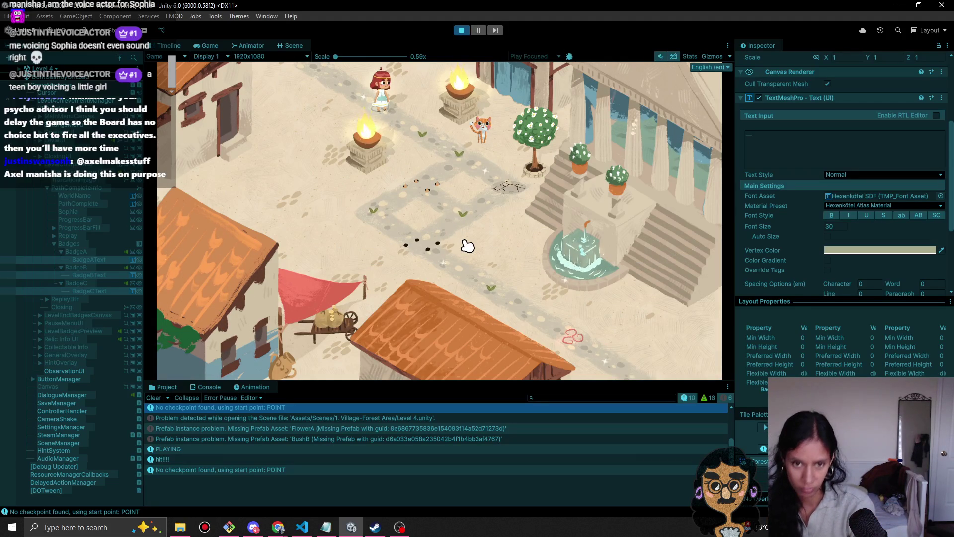
- Walk back up, read the cart description, then switch play to Level 5
{"action": "left_click", "coordinate": [442, 143]}
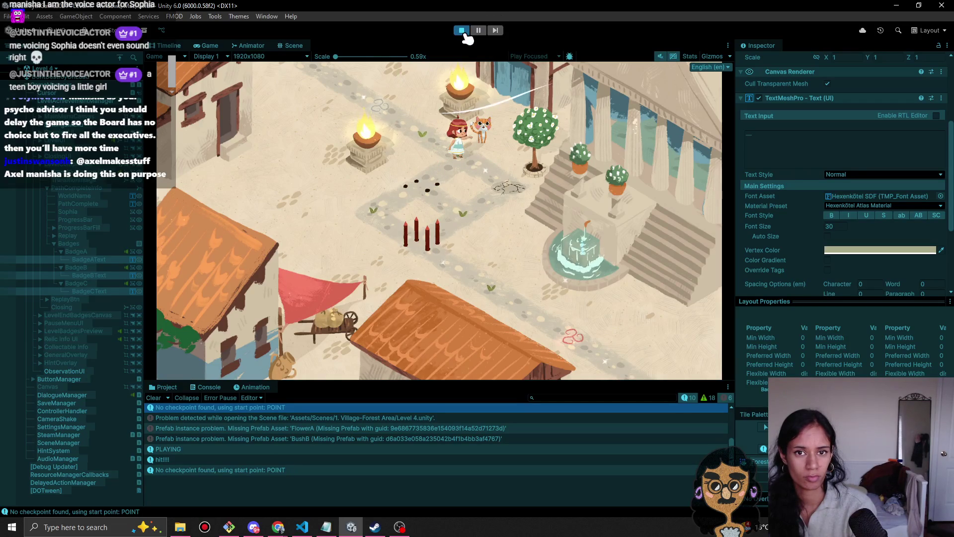
{"action": "left_click", "coordinate": [337, 328]}
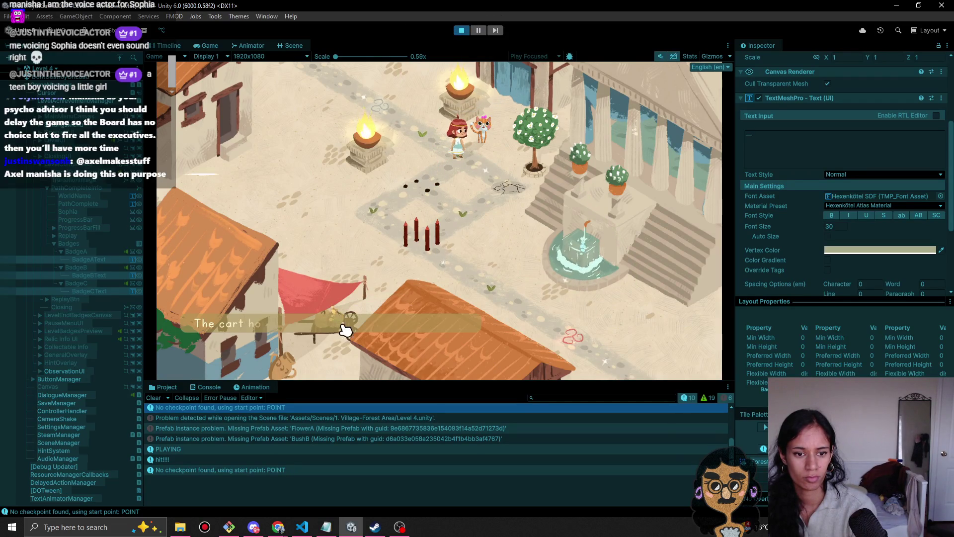
{"action": "left_click", "coordinate": [407, 352]}
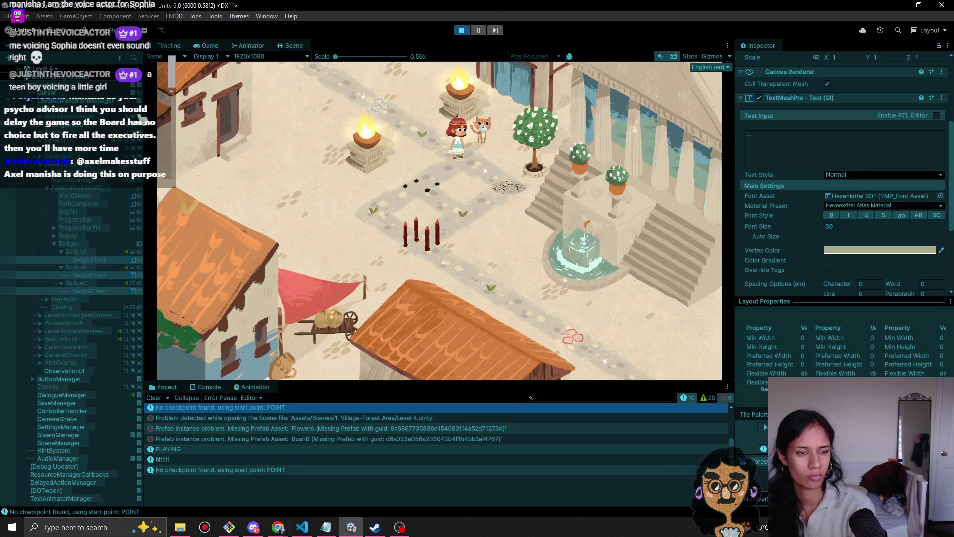
{"action": "left_click", "coordinate": [44, 68]}
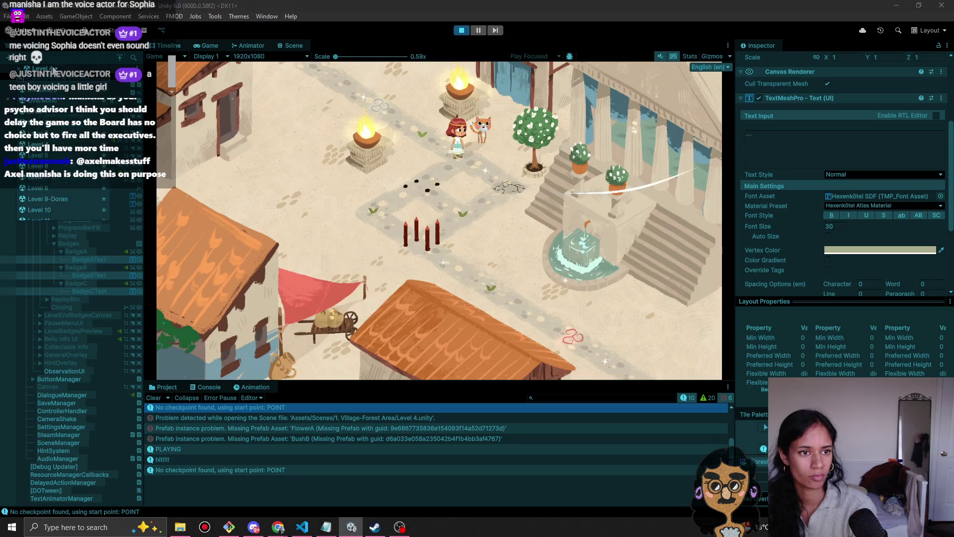
{"action": "left_click", "coordinate": [50, 156]}
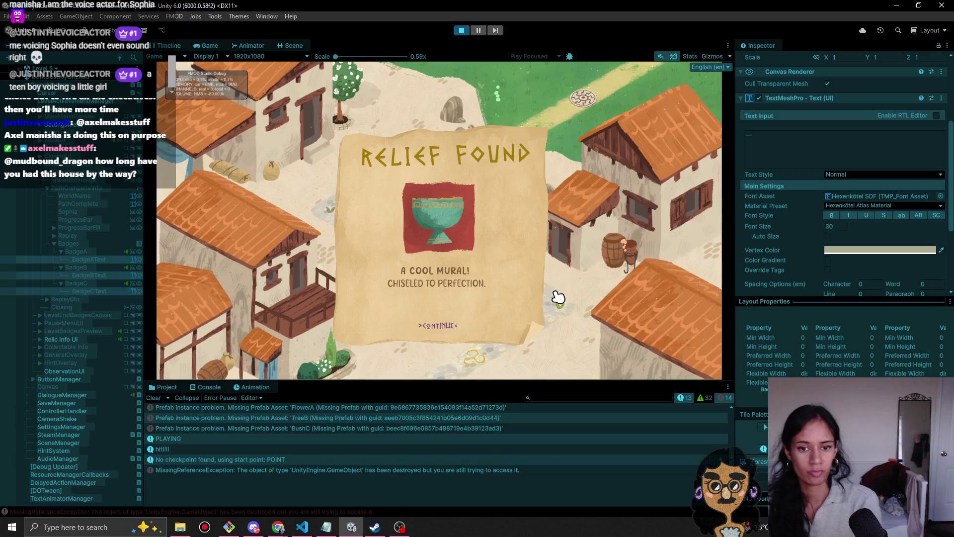
- Continue past Level 5's Relief Found card
{"action": "left_click", "coordinate": [431, 332]}
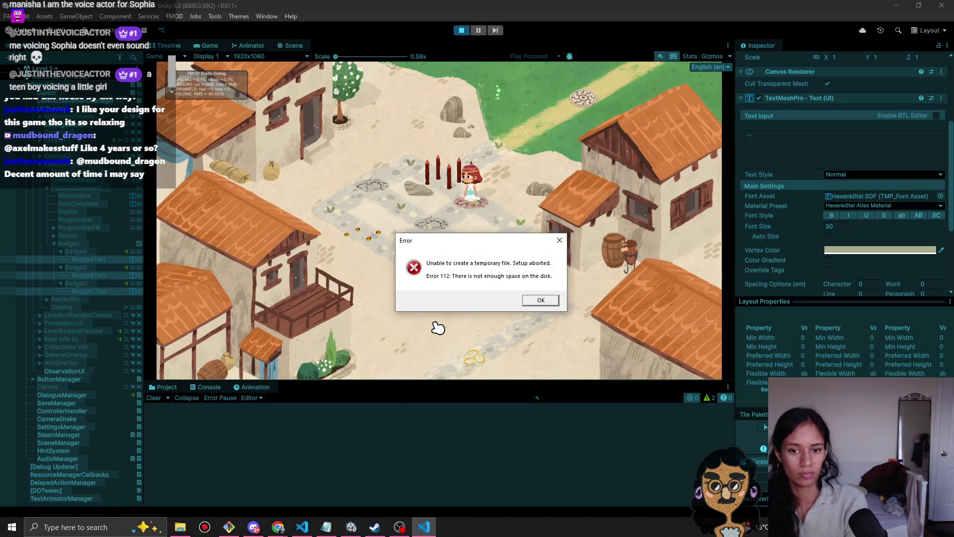
- Dismiss the disk-space error, stop playtesting Level 5, and open the Level 5 scene
{"action": "left_click", "coordinate": [544, 301]}
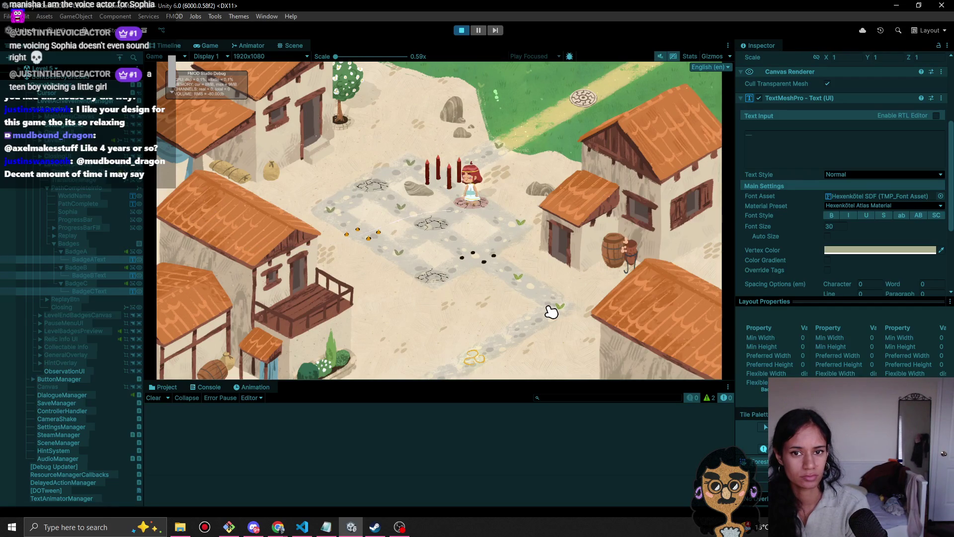
{"action": "left_click", "coordinate": [461, 30]}
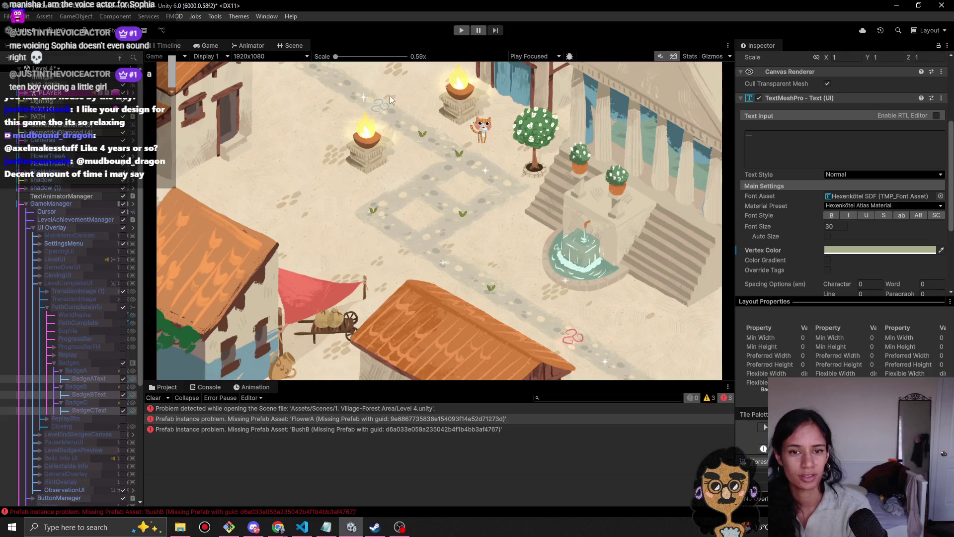
{"action": "double_click", "coordinate": [89, 156]}
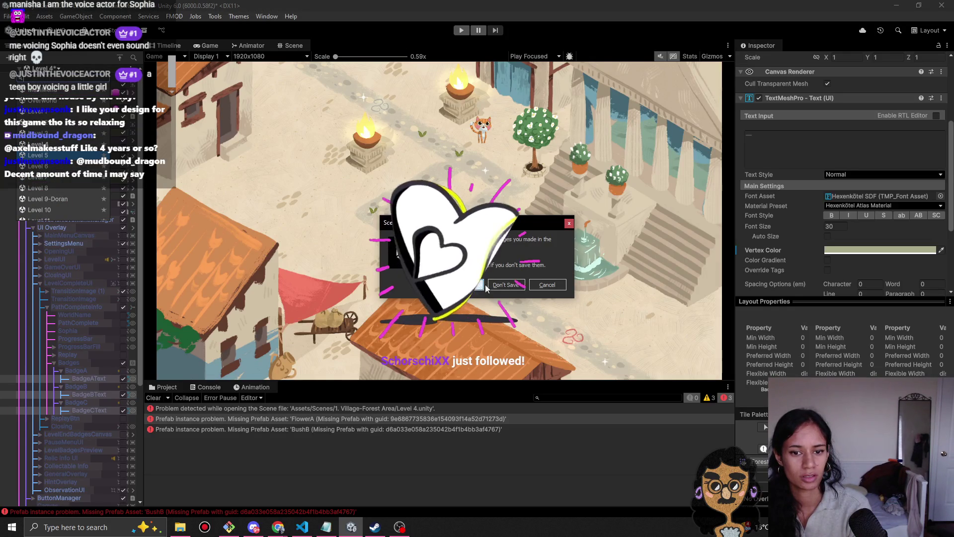
- Discard Level 4's unsaved changes and inspect the Hierarchy objects missing prefabs, including TreeB
{"action": "left_click", "coordinate": [507, 285]}
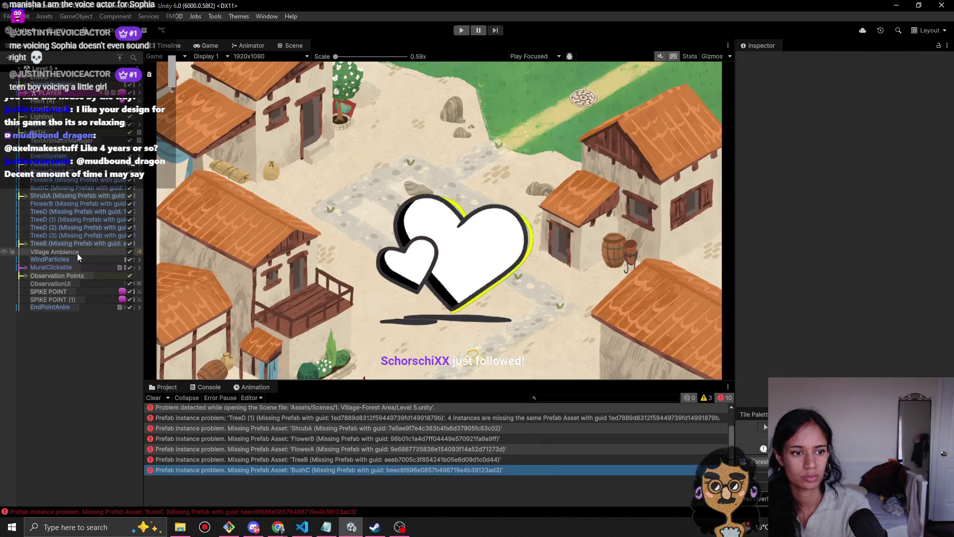
{"action": "left_click", "coordinate": [82, 243]}
{"action": "left_click", "coordinate": [90, 204]}
{"action": "left_click", "coordinate": [93, 227]}
{"action": "left_click", "coordinate": [93, 243]}
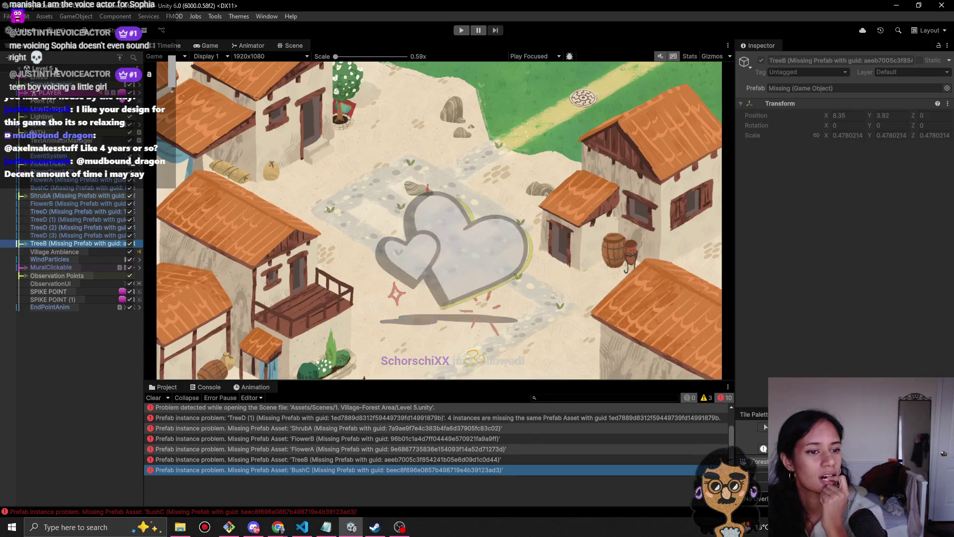
- Check the scene list without switching scenes, then preview the open Chrome windows
{"action": "left_click", "coordinate": [57, 69]}
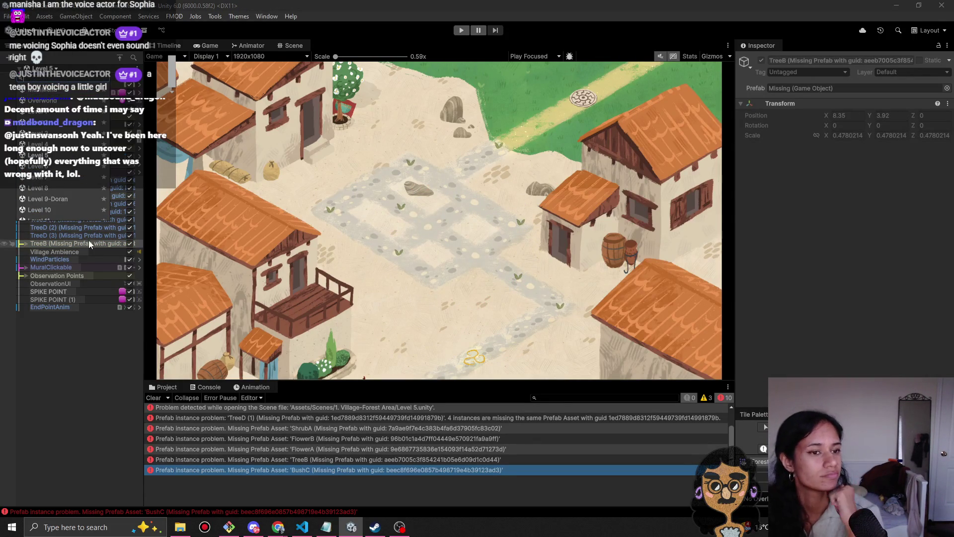
{"action": "left_click", "coordinate": [73, 341]}
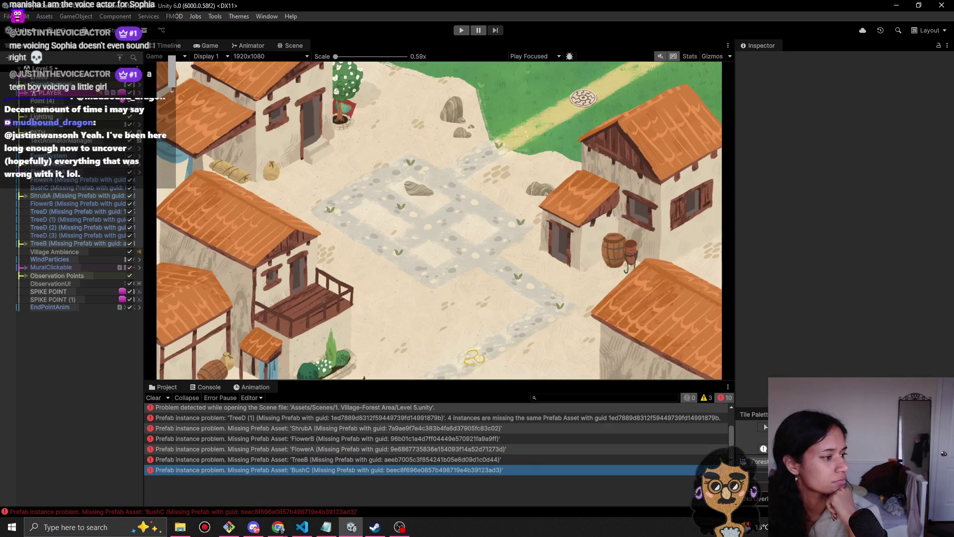
{"action": "left_click", "coordinate": [278, 527]}
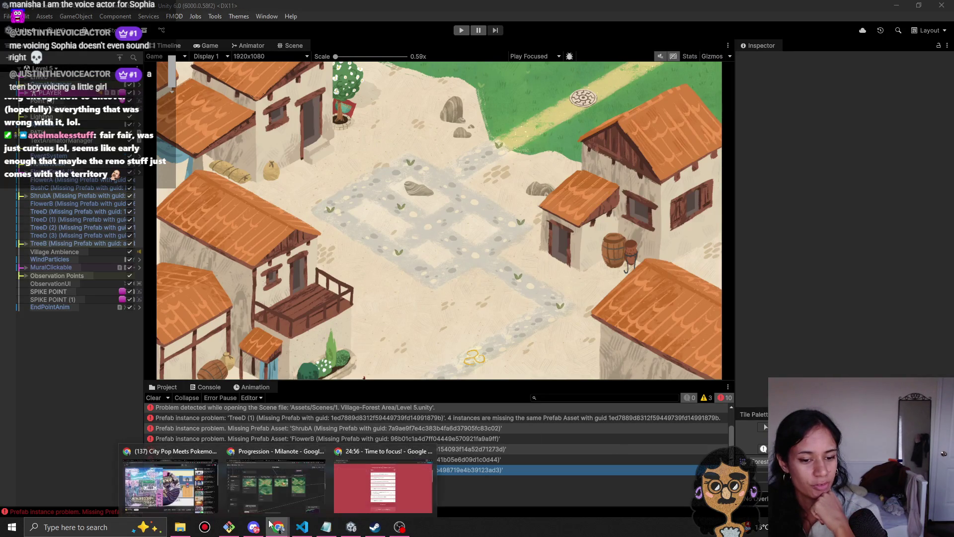